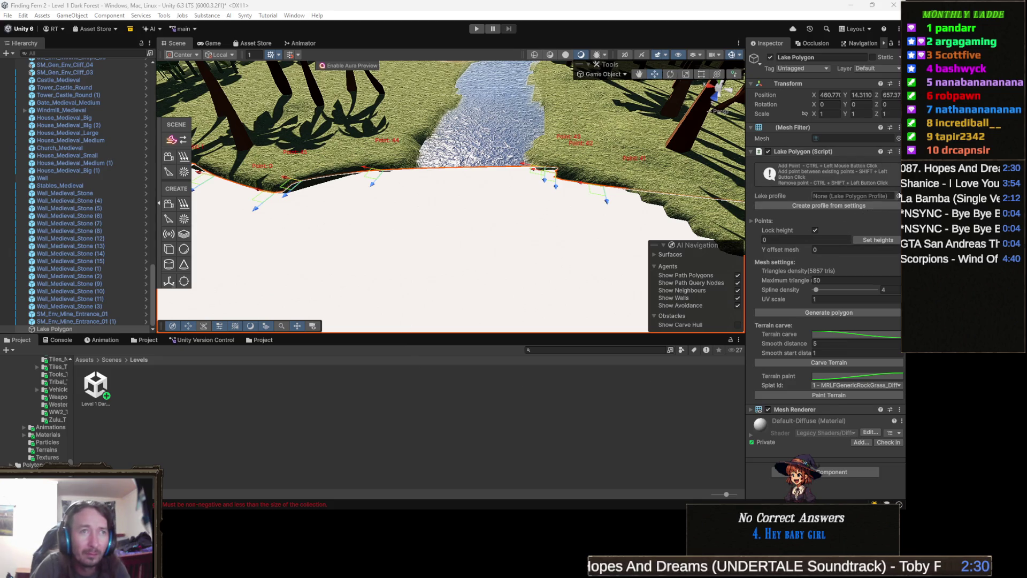
# Step: Preview the lake profiles, including Swamp, and apply 'Lake Polygon - Sea example' to the lake polygon
pyautogui.click(898, 196)
pyautogui.click(678, 252)
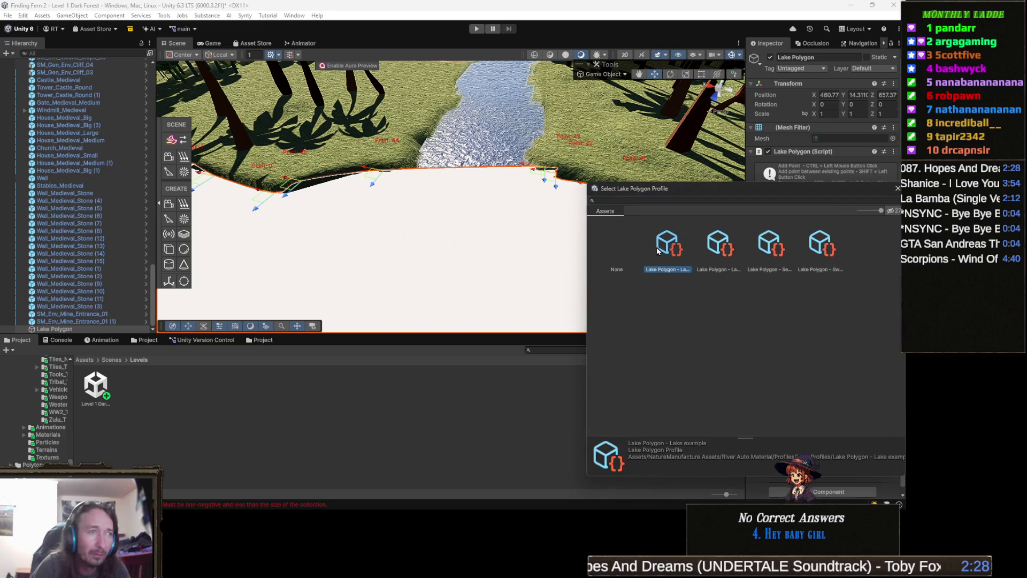
pyautogui.press('Right')
pyautogui.press('Right')
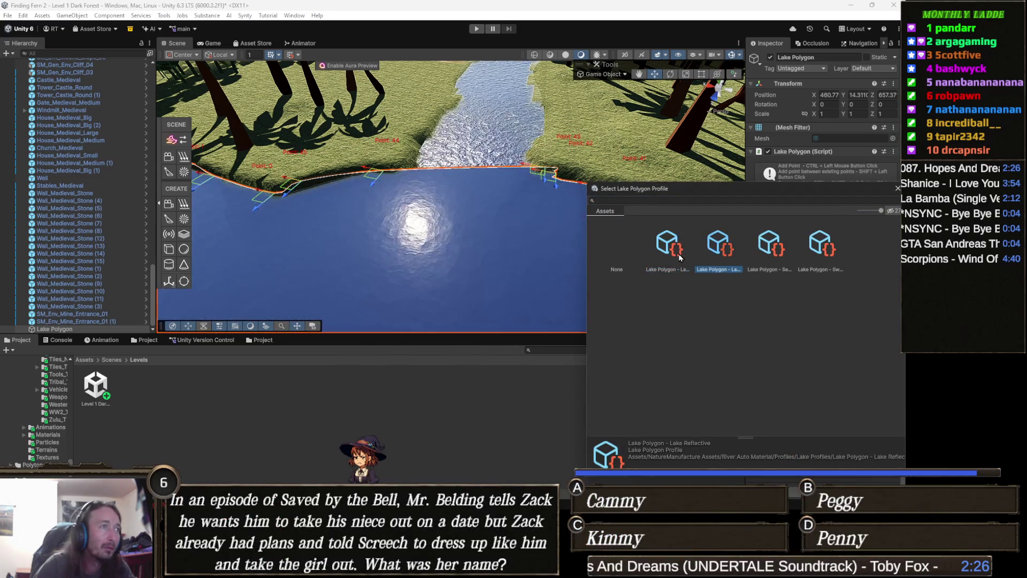
pyautogui.press('Right')
pyautogui.press('Left')
pyautogui.press('Right')
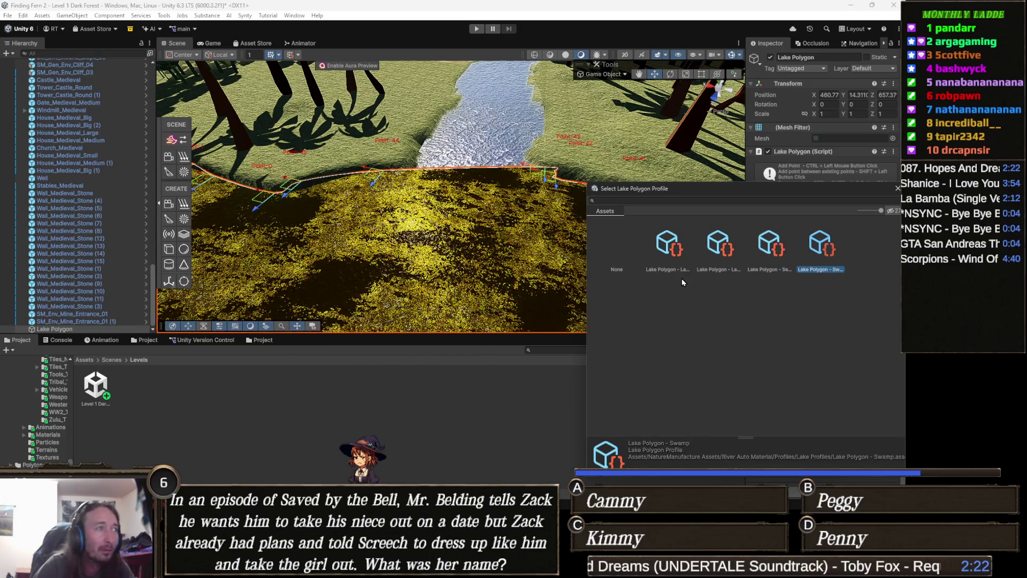
pyautogui.press('Left')
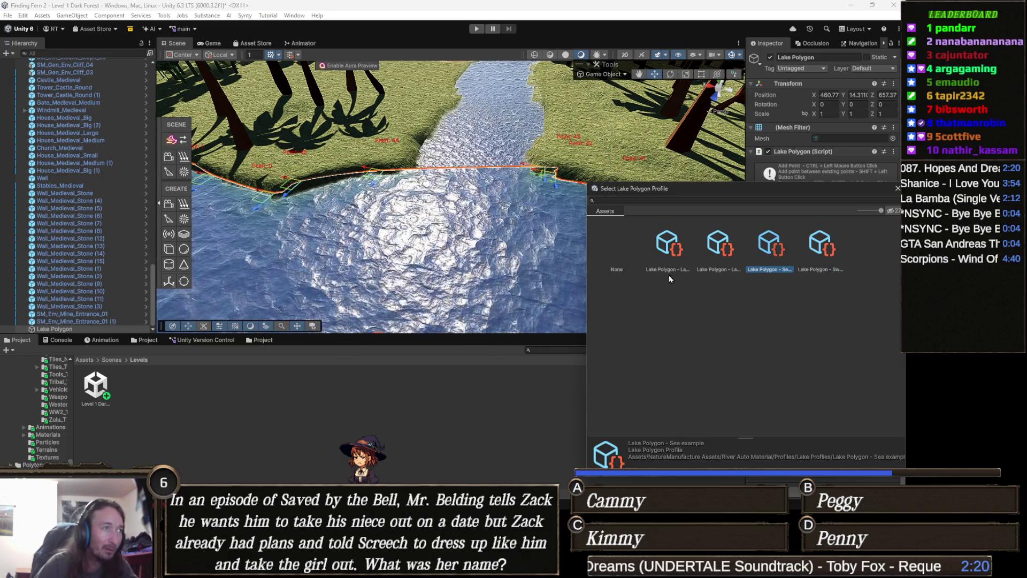
pyautogui.press('Return')
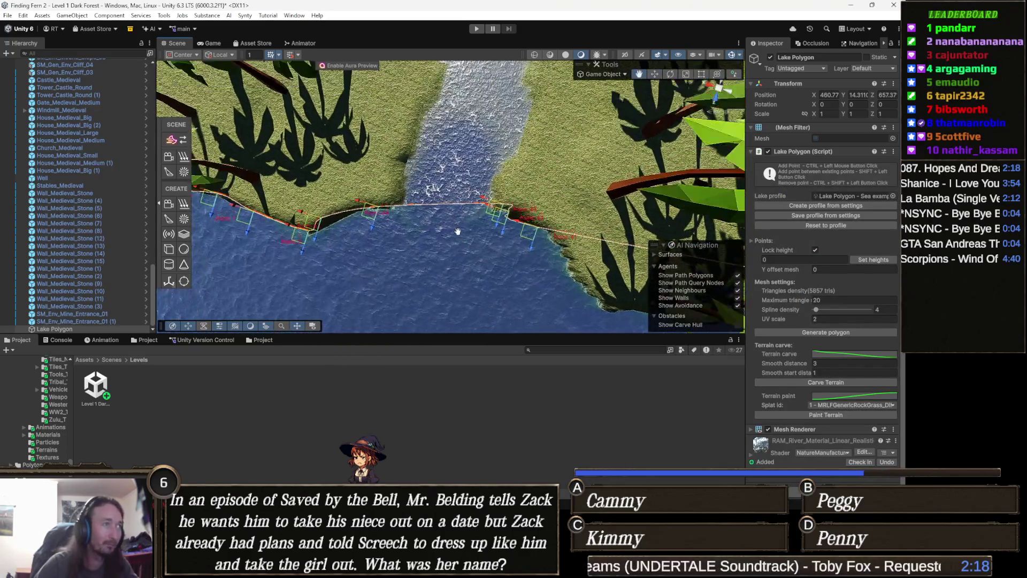
pyautogui.click(426, 411)
# Step: Zoom out and orbit the Scene view over the river mouth and sea water
pyautogui.scroll(2, 493, 224)
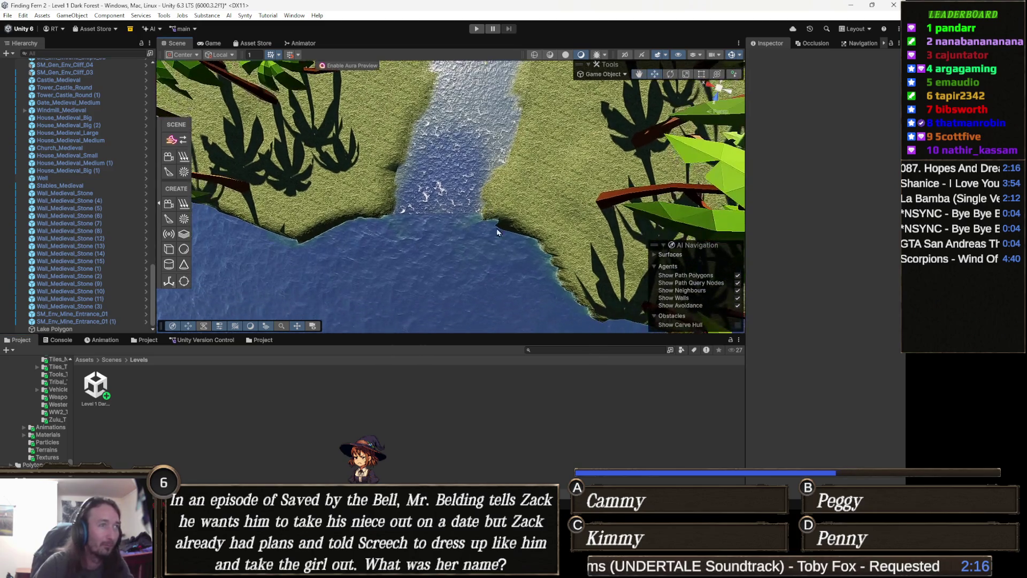
pyautogui.scroll(-4, 494, 221)
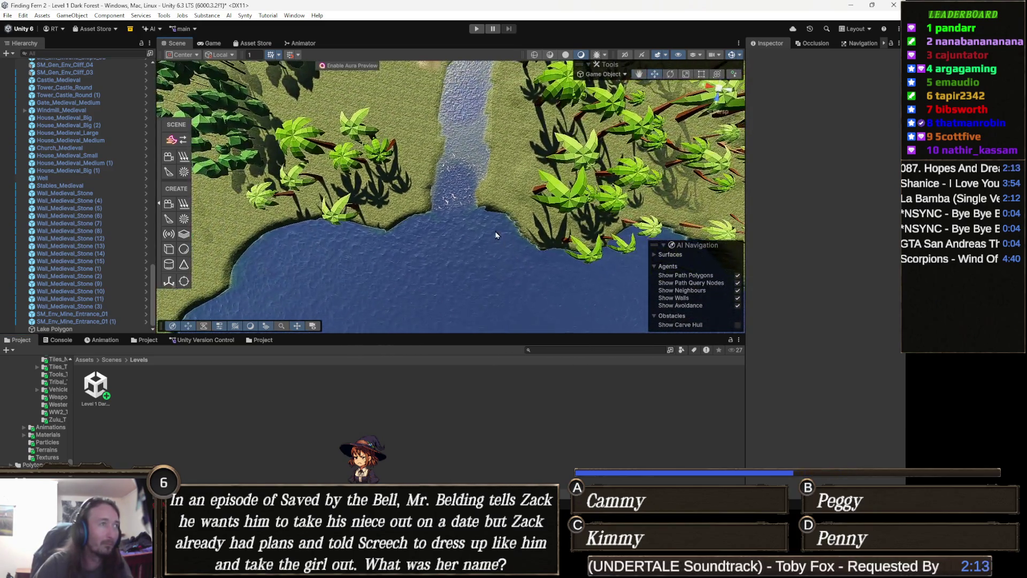
pyautogui.moveTo(495, 234)
pyautogui.mouseDown()
pyautogui.moveTo(497, 217)
pyautogui.moveTo(555, 205)
pyautogui.moveTo(487, 199)
pyautogui.mouseUp()
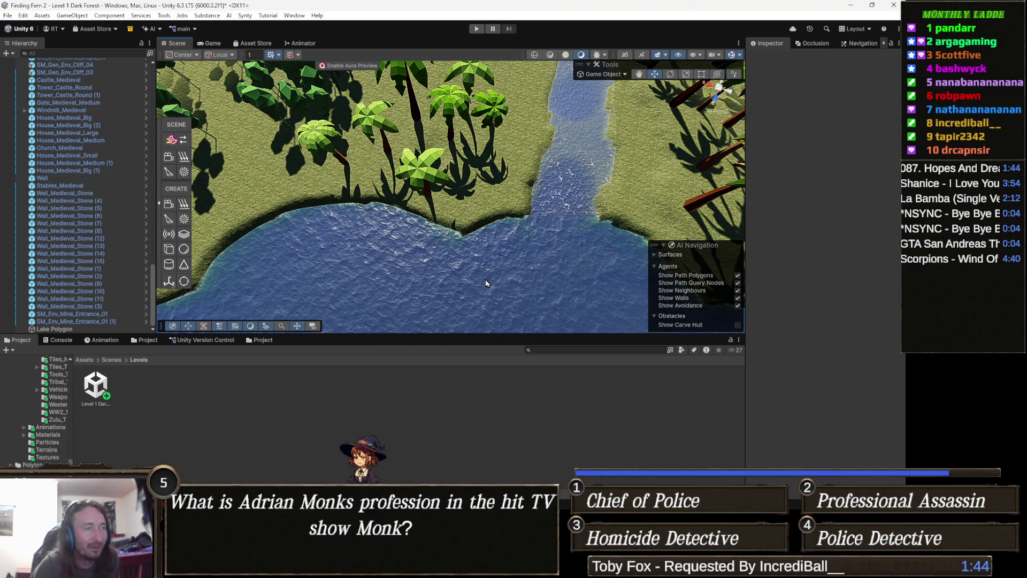
# Step: Pan, tilt and orbit around the palm-lined shoreline, ending overhead where the river meets the sea
pyautogui.press('q')
pyautogui.moveTo(451, 216); pyautogui.dragTo(461, 156)
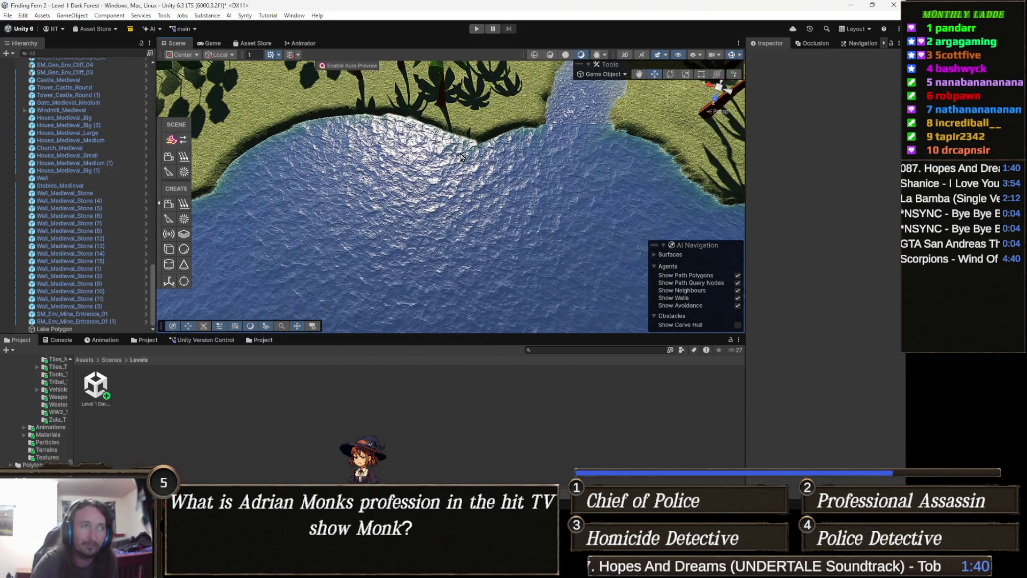
pyautogui.moveTo(511, 128)
pyautogui.mouseDown()
pyautogui.moveTo(351, 49)
pyautogui.moveTo(565, 191)
pyautogui.moveTo(534, 208)
pyautogui.mouseUp()
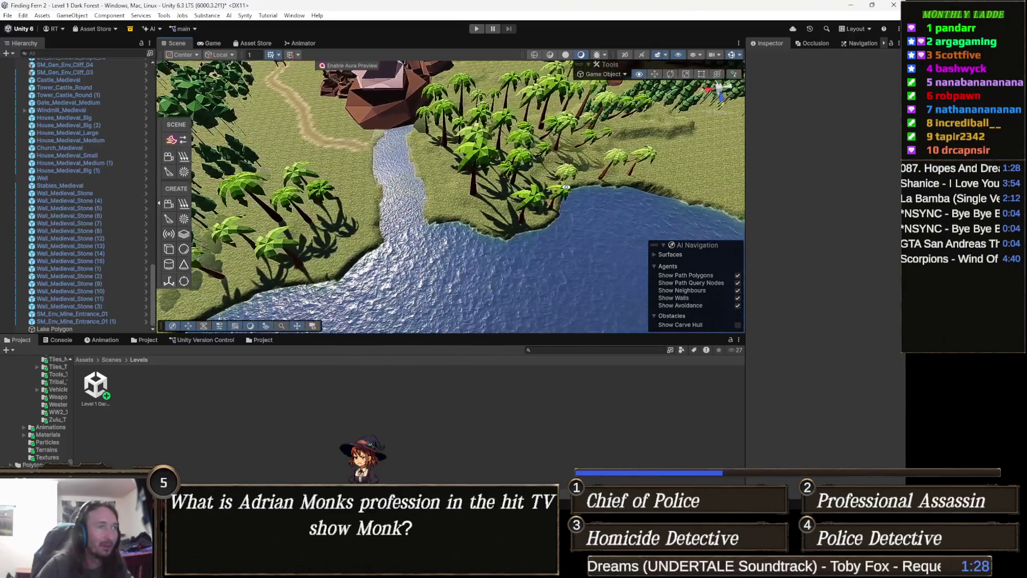
pyautogui.moveTo(566, 188); pyautogui.dragTo(557, 181)
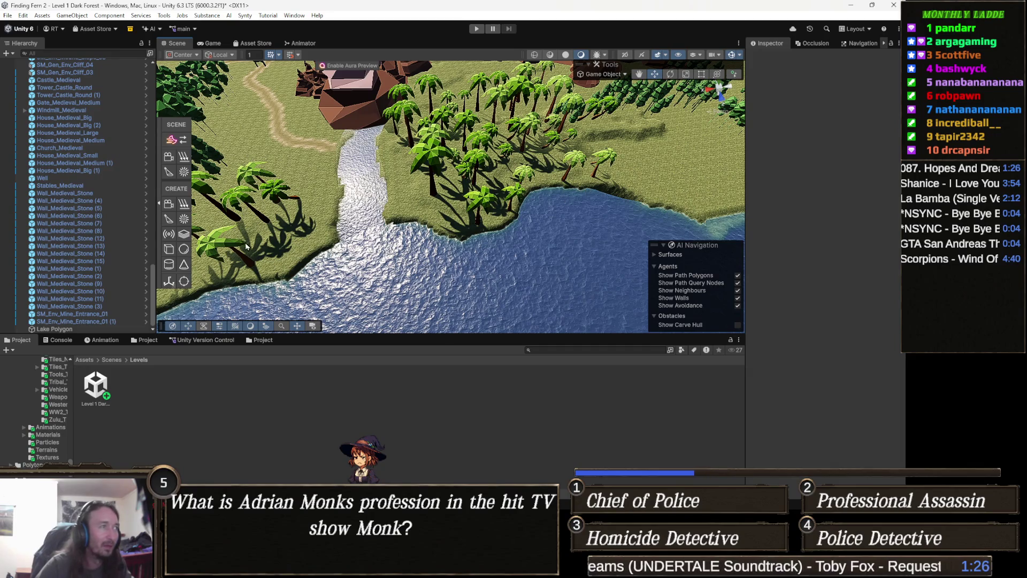
pyautogui.moveTo(282, 282); pyautogui.dragTo(579, 197)
pyautogui.scroll(3, 568, 194)
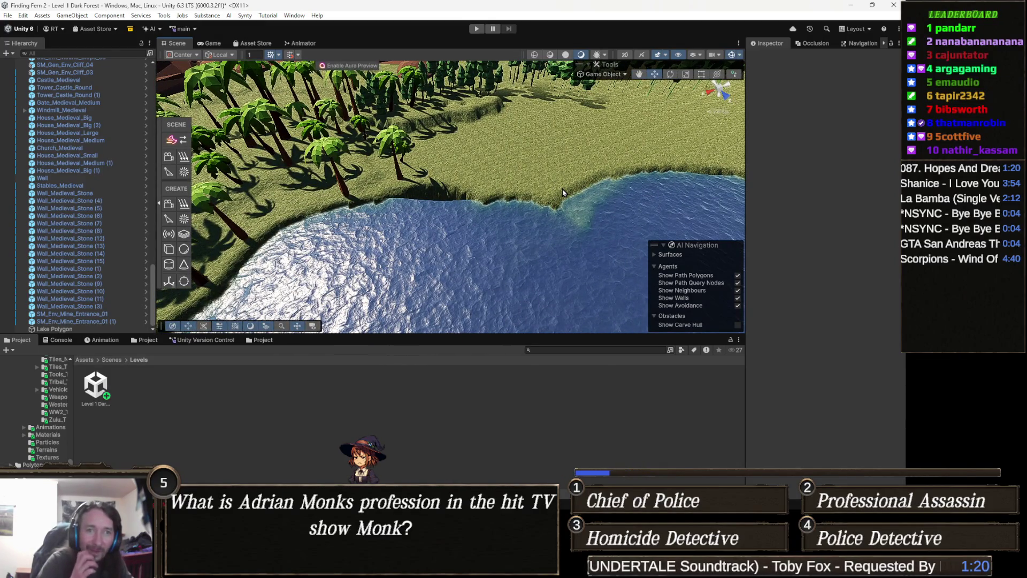
pyautogui.moveTo(563, 193)
pyautogui.mouseDown()
pyautogui.moveTo(471, 185)
pyautogui.moveTo(486, 171)
pyautogui.moveTo(499, 192)
pyautogui.mouseUp()
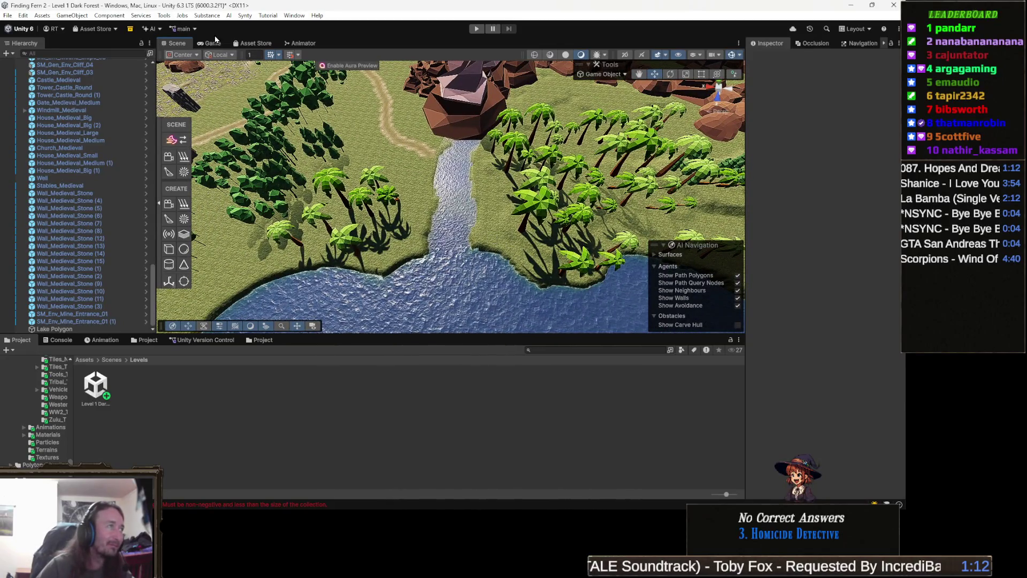
# Step: Preview the level in the Game view, then return to the Scene view
pyautogui.click(210, 43)
pyautogui.click(176, 43)
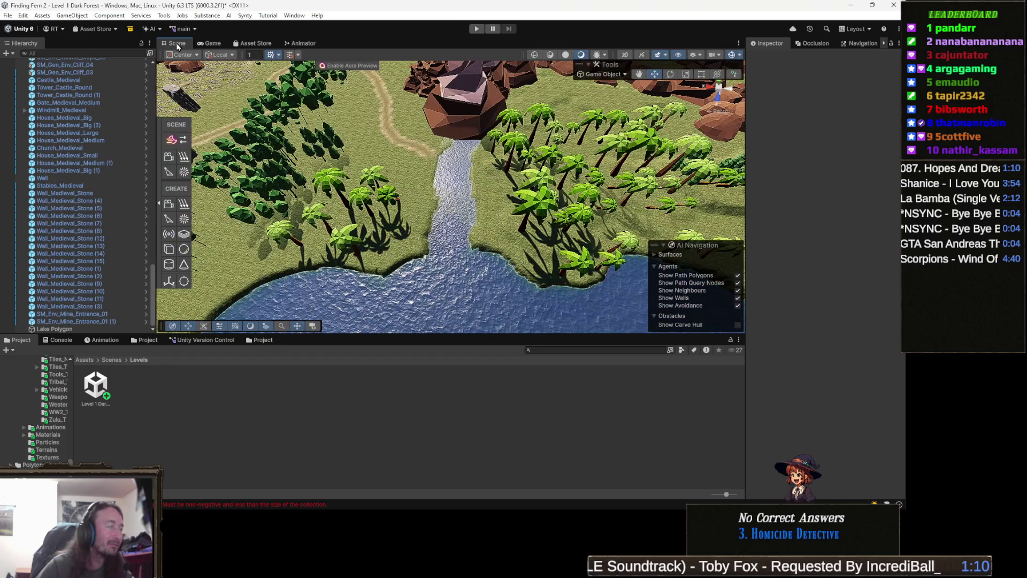
pyautogui.scroll(10, 51, 191)
pyautogui.scroll(10, 52, 191)
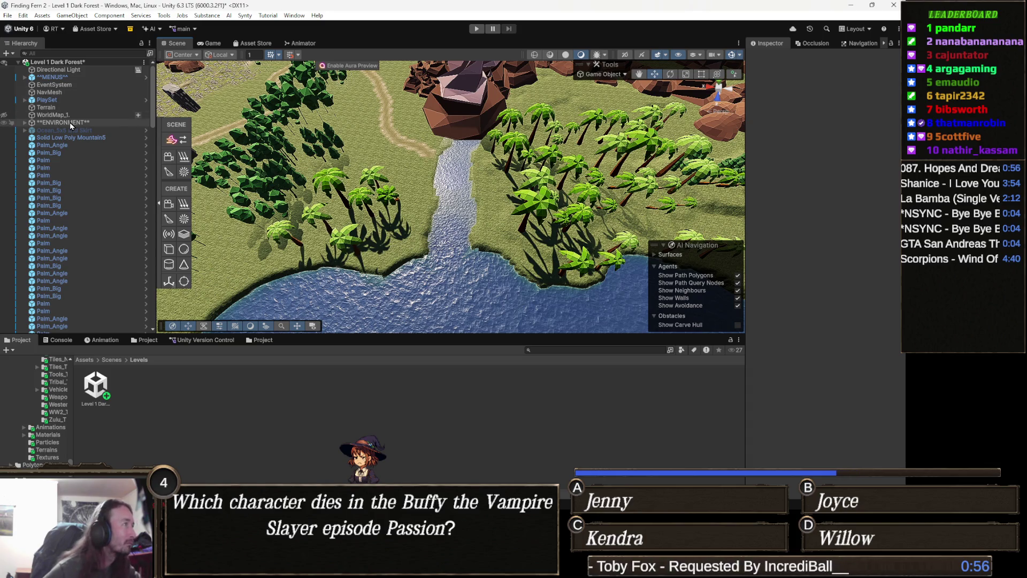
# Step: Filter the Hierarchy by 'cam' and select the MainCamera object
pyautogui.click(69, 122)
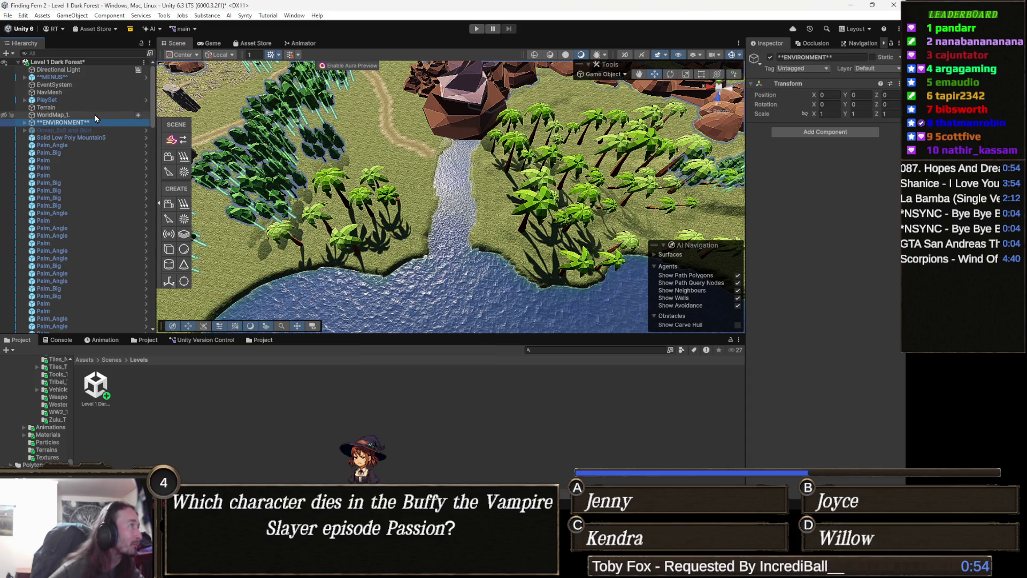
pyautogui.click(76, 86)
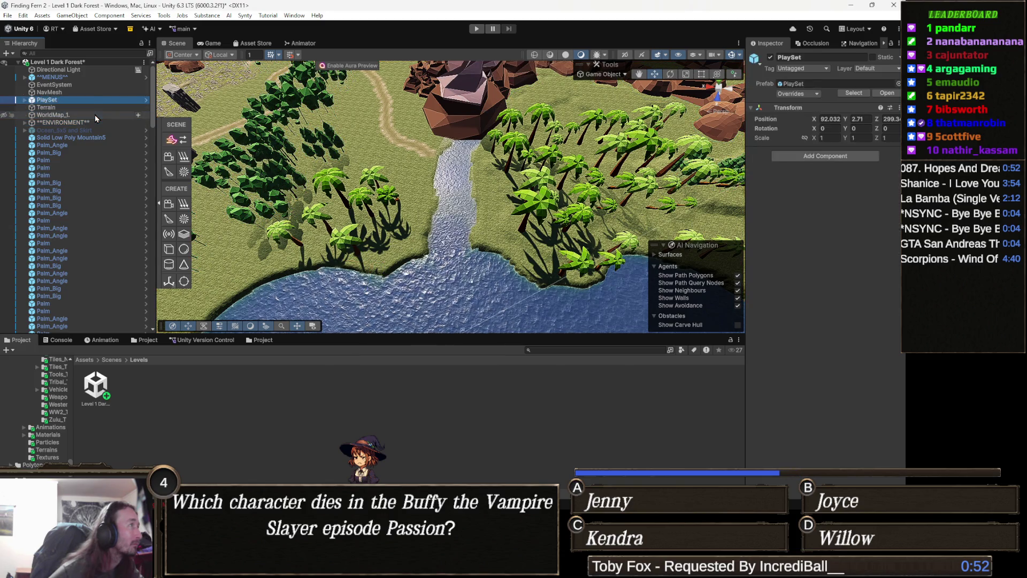
pyautogui.click(84, 54)
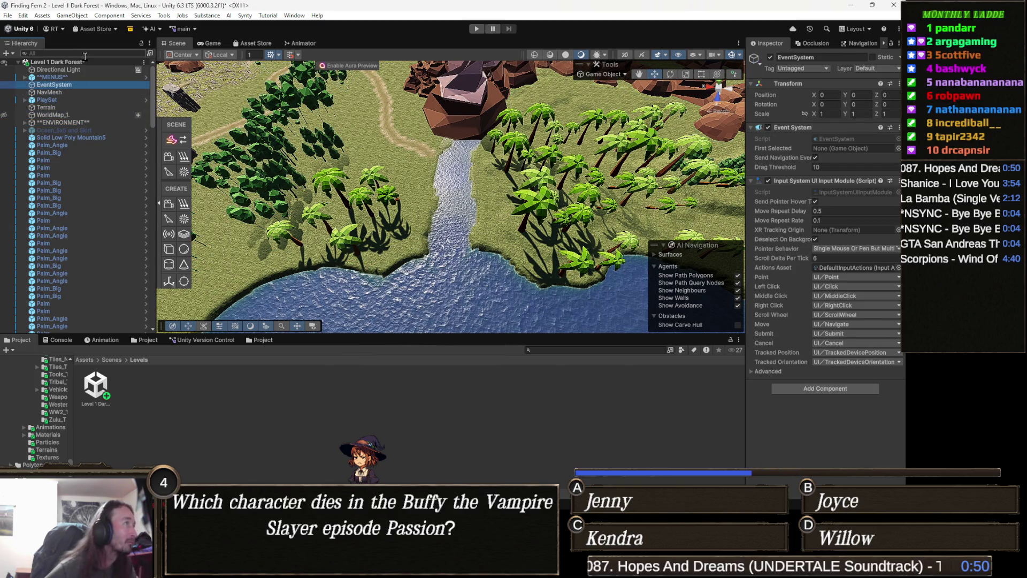
pyautogui.write('cam')
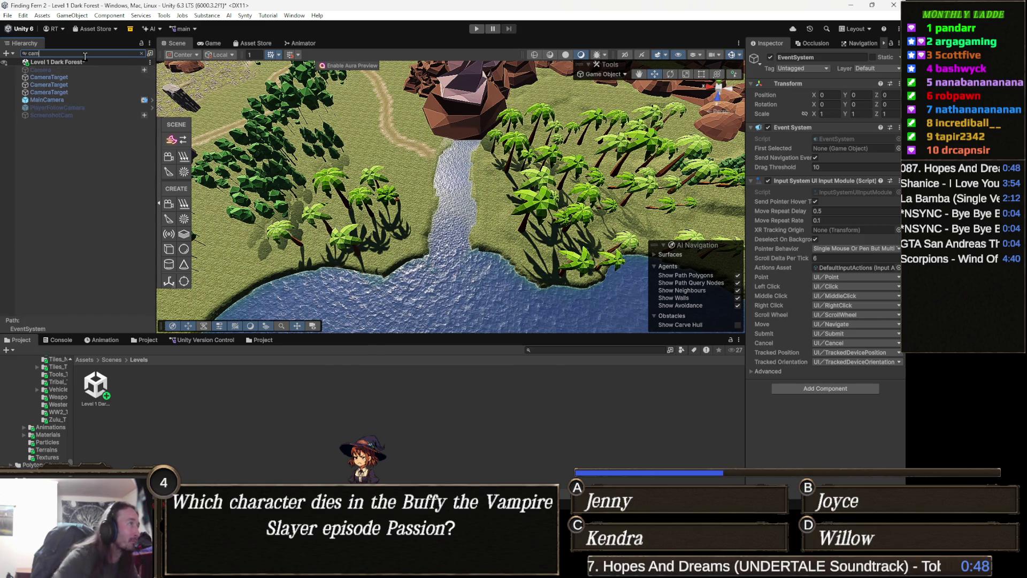
pyautogui.click(76, 100)
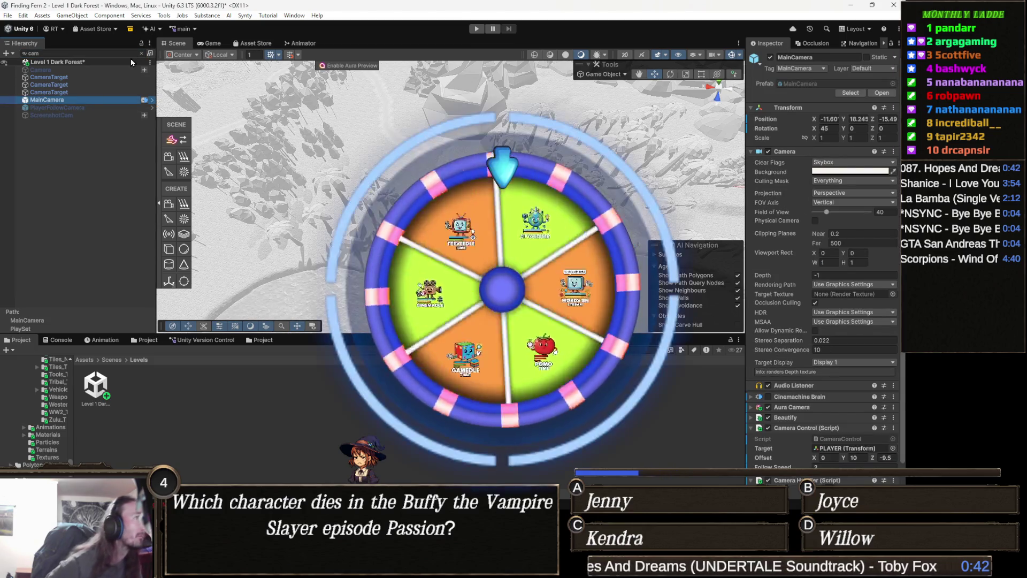
# Step: Clear the Hierarchy search and deactivate PLAYER, PLAYER (1) and PLAYER (2) together
pyautogui.click(141, 53)
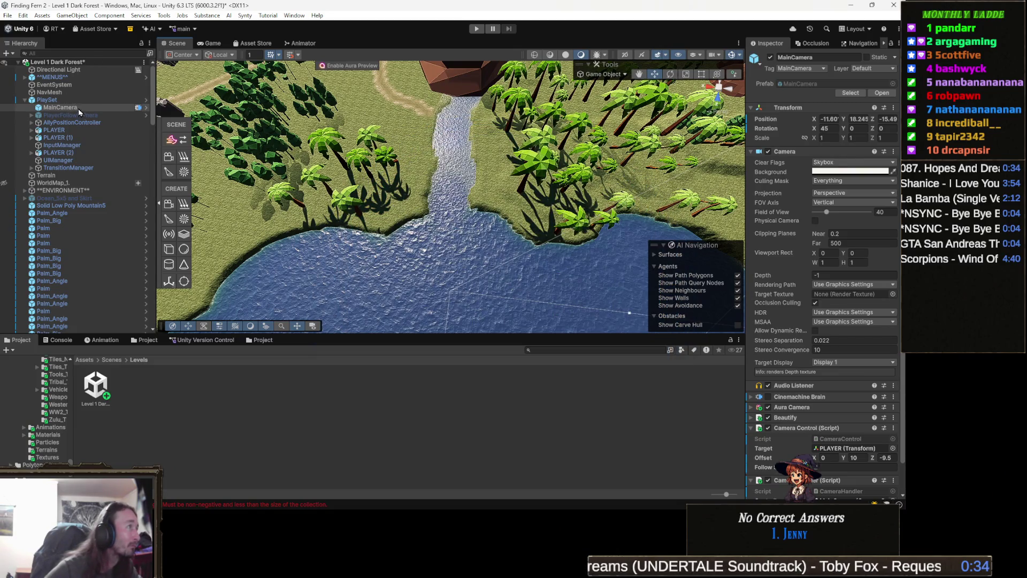
pyautogui.click(75, 129)
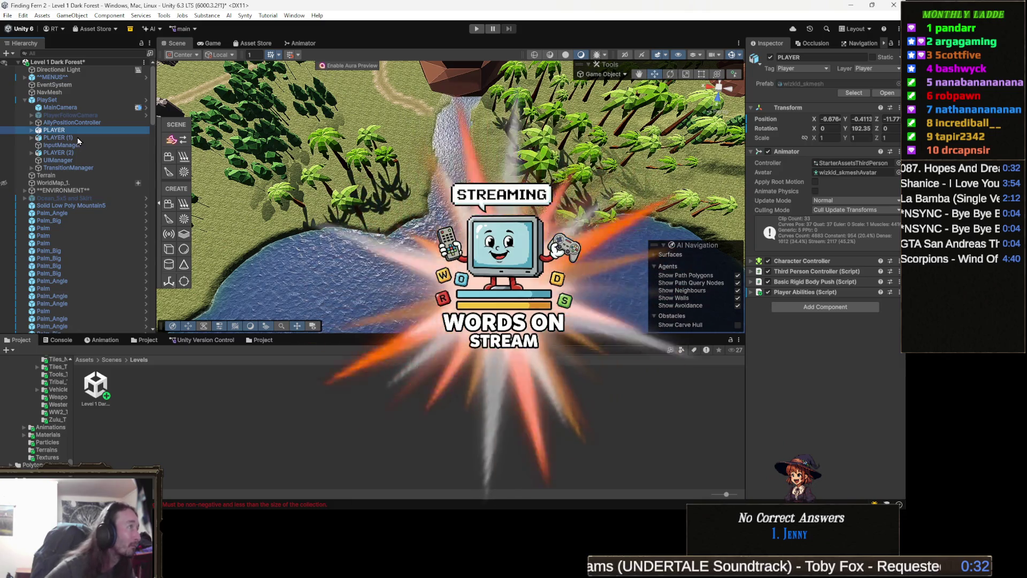
pyautogui.keyDown('ctrl'); pyautogui.click(77, 138); pyautogui.keyUp('ctrl')
pyautogui.keyDown('ctrl'); pyautogui.click(65, 152); pyautogui.keyUp('ctrl')
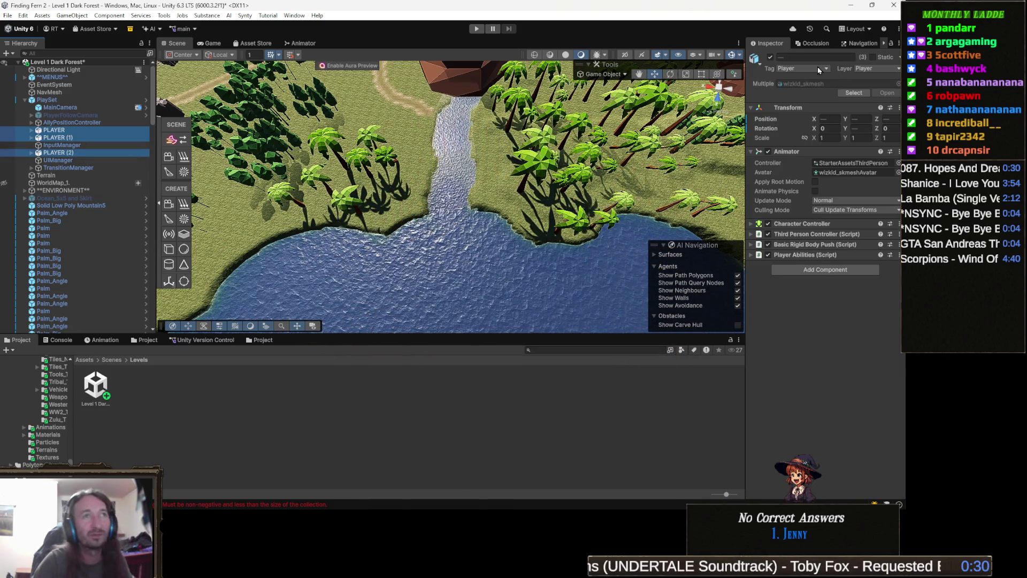
pyautogui.click(768, 61)
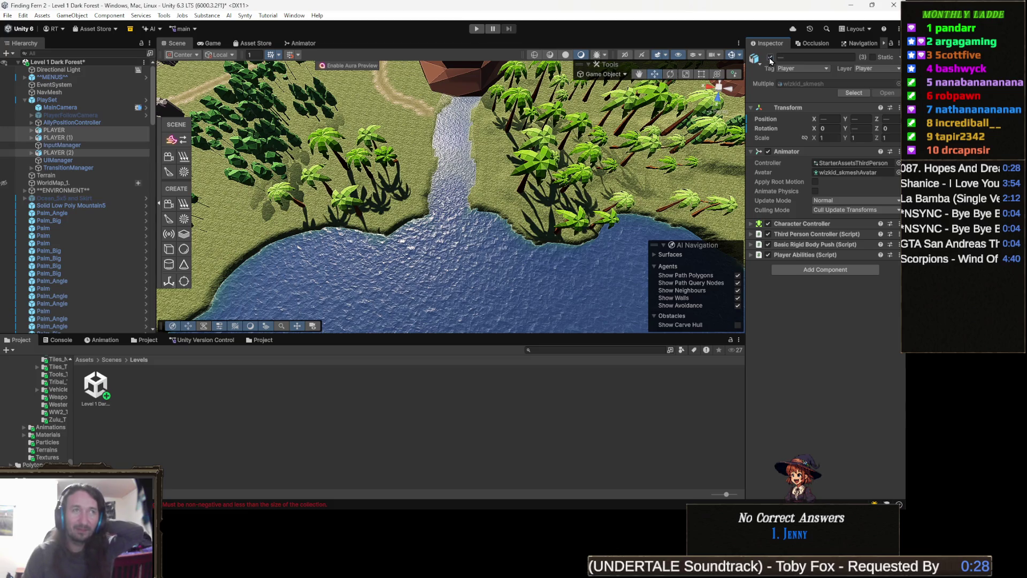
pyautogui.click(771, 58)
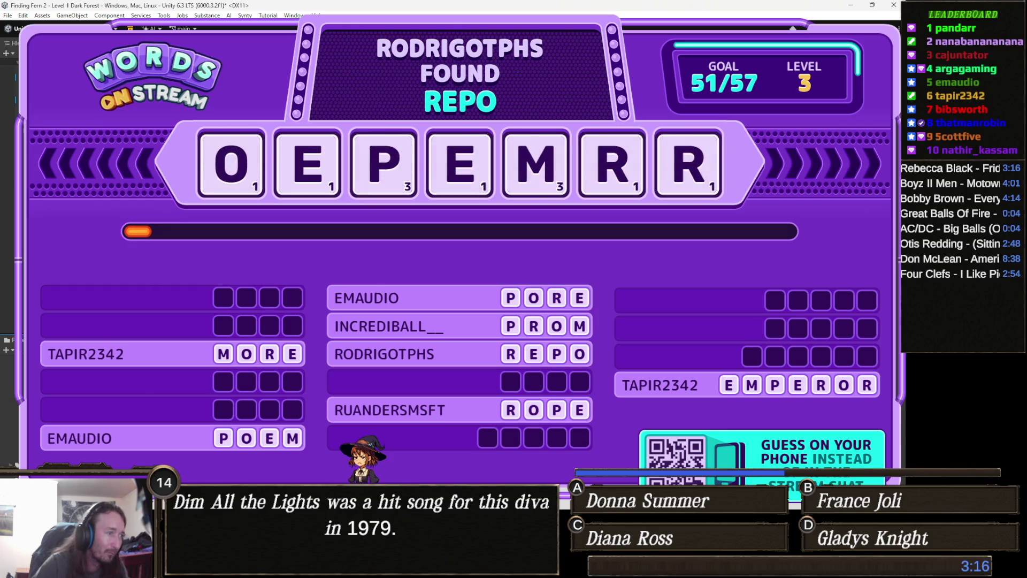
# Step: Focus the Twitch Wars window and close it after Game Over
pyautogui.click(500, 456)
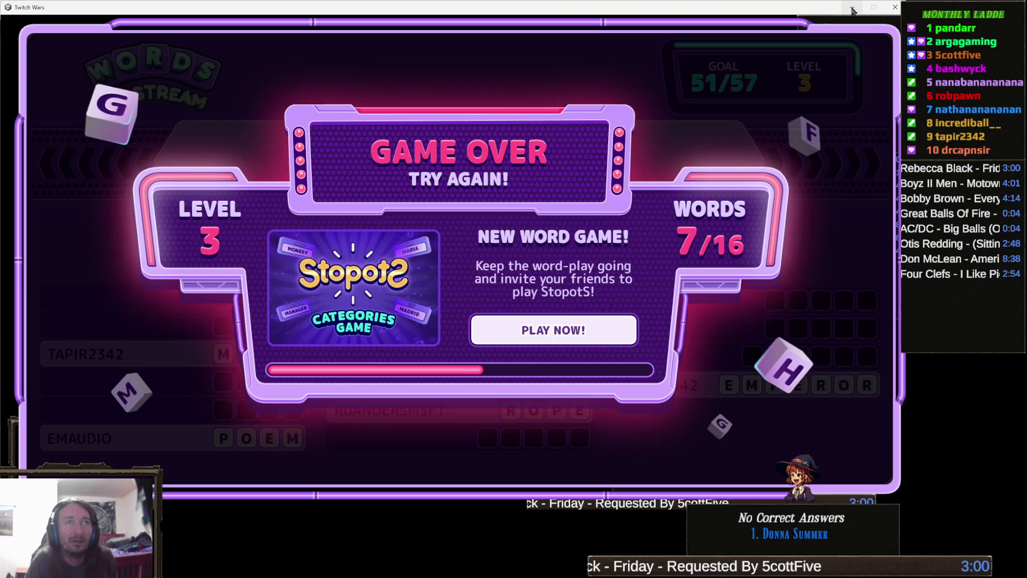
pyautogui.click(892, 8)
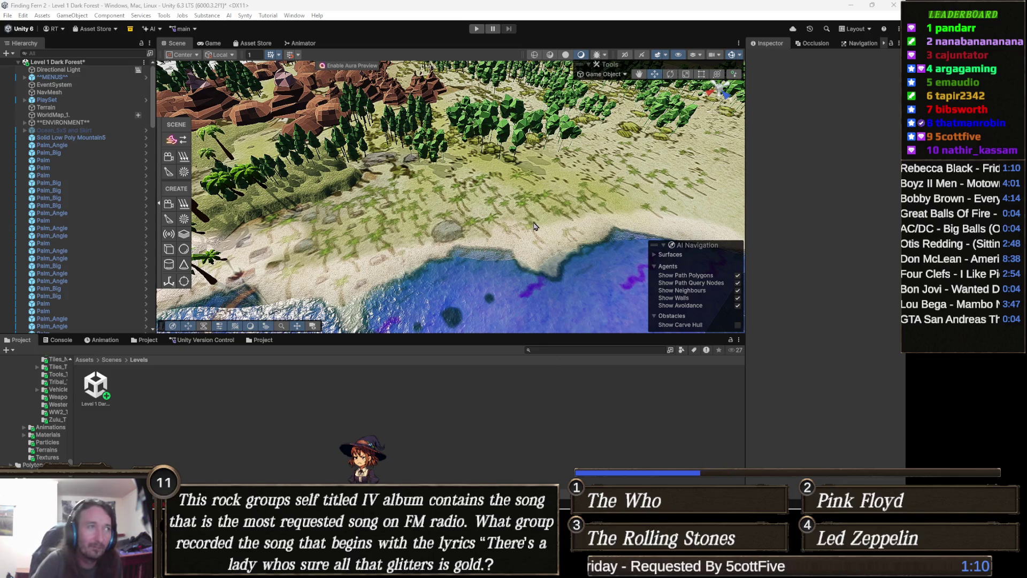
pyautogui.scroll(5, 563, 199)
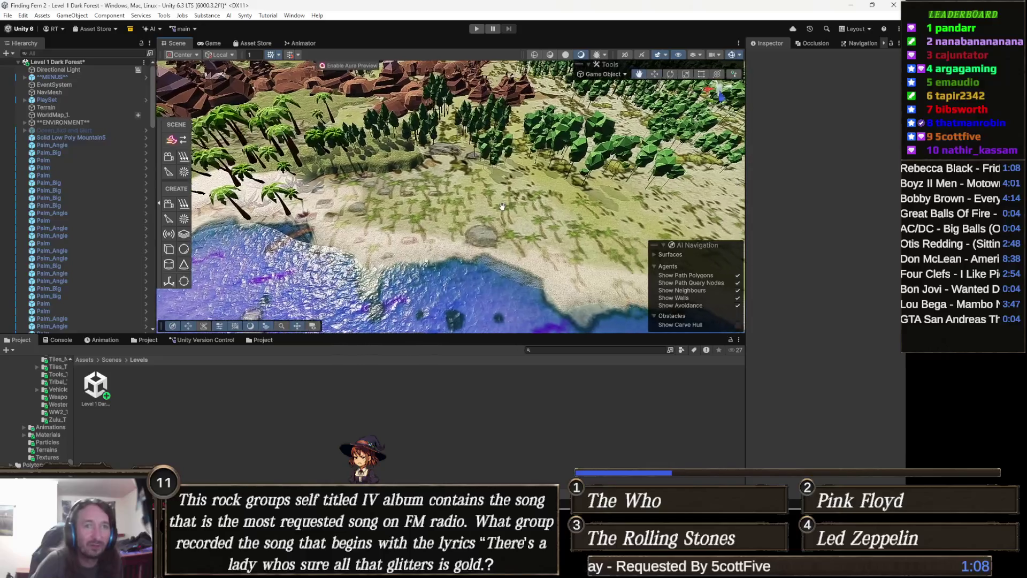
pyautogui.moveTo(532, 237)
pyautogui.mouseDown()
pyautogui.moveTo(525, 214)
pyautogui.moveTo(512, 235)
pyautogui.mouseUp()
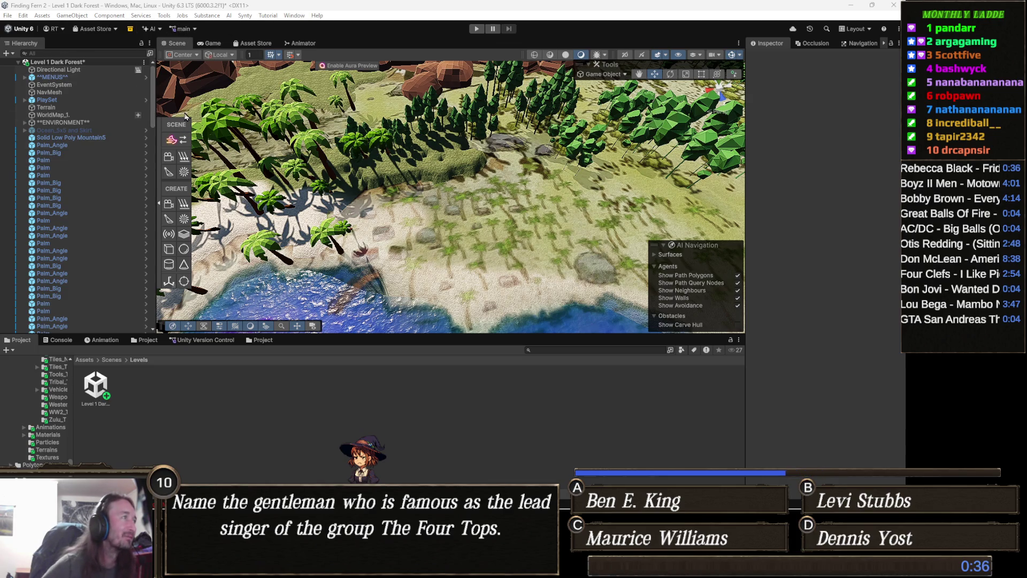
# Step: Collapse the scene tools overlay and open Tools > Painting > Object Painter
pyautogui.click(160, 203)
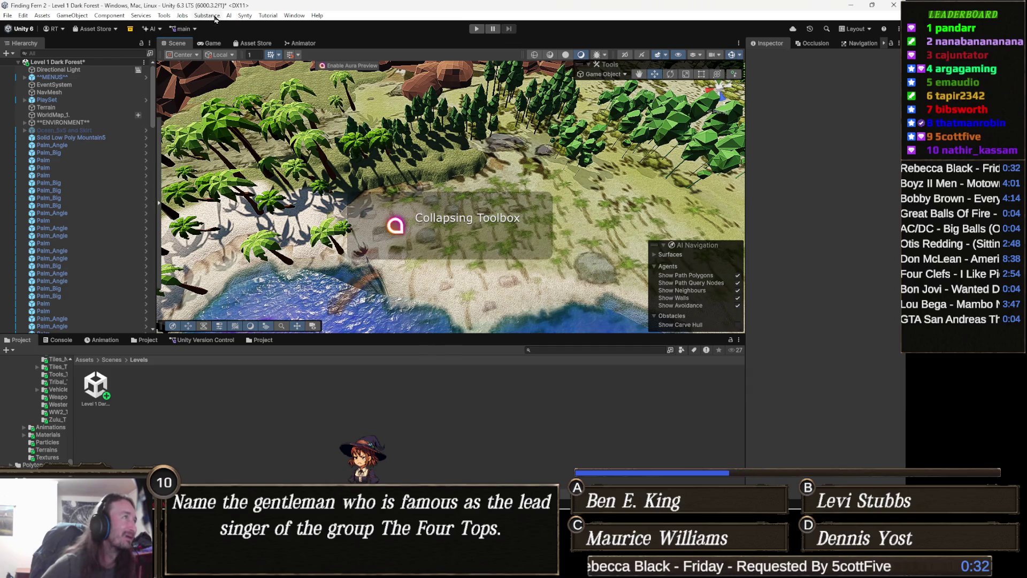
pyautogui.click(164, 16)
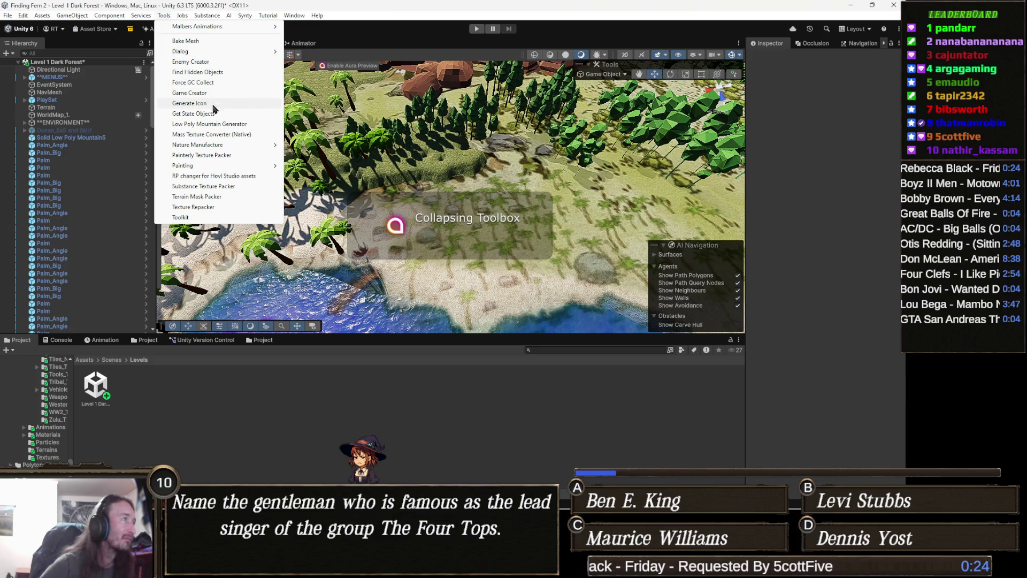
pyautogui.moveTo(195, 167)
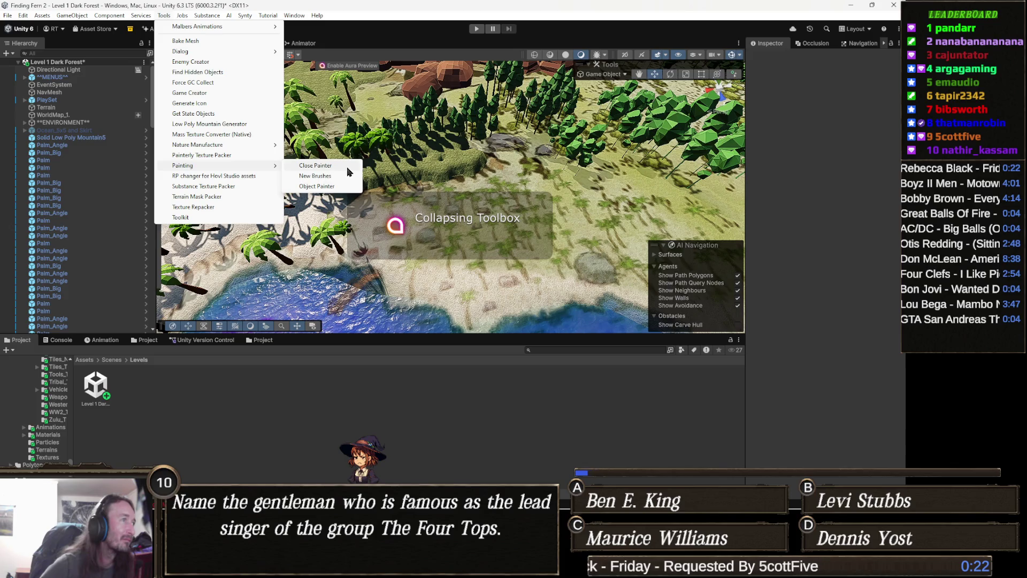
pyautogui.click(330, 187)
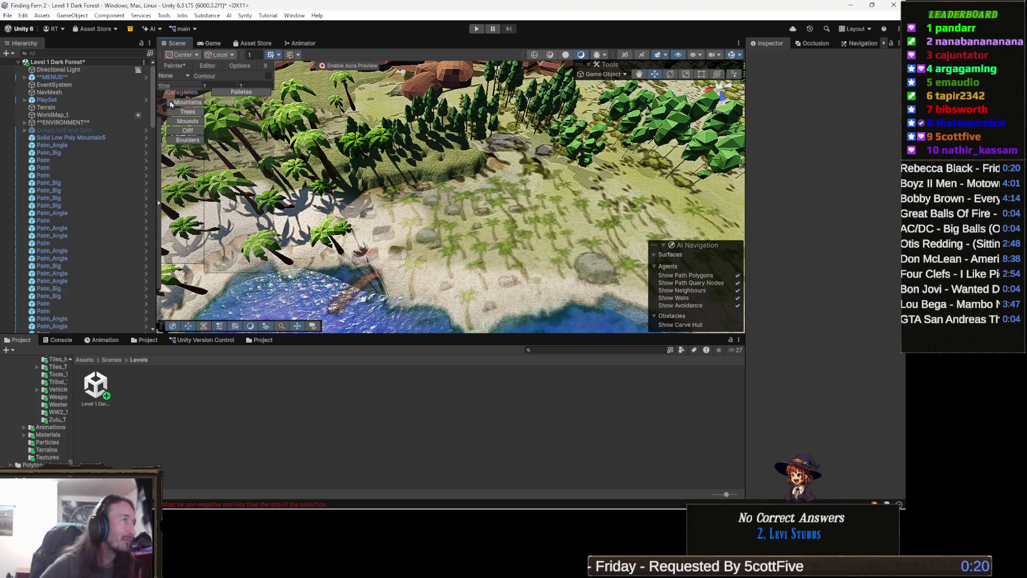
# Step: Pick the Palms tile from the Trees category in the painter's Objects view
pyautogui.click(190, 112)
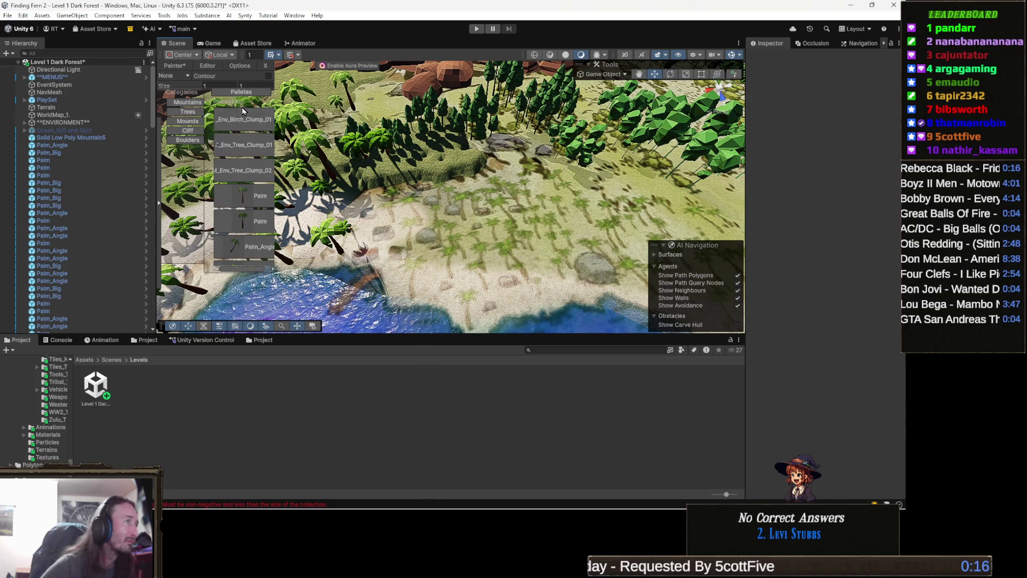
pyautogui.click(255, 93)
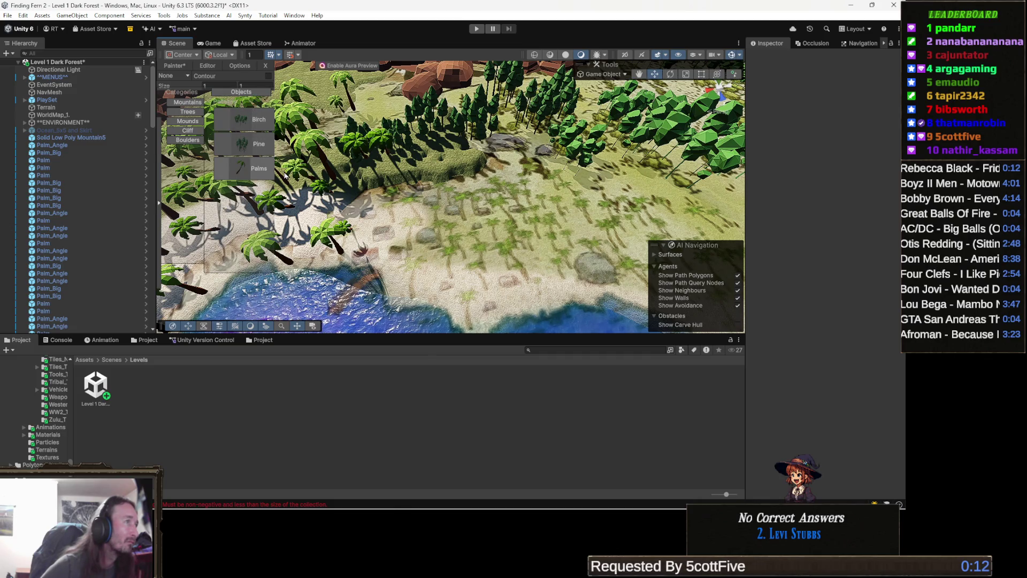
pyautogui.click(258, 175)
pyautogui.scroll(3, 505, 213)
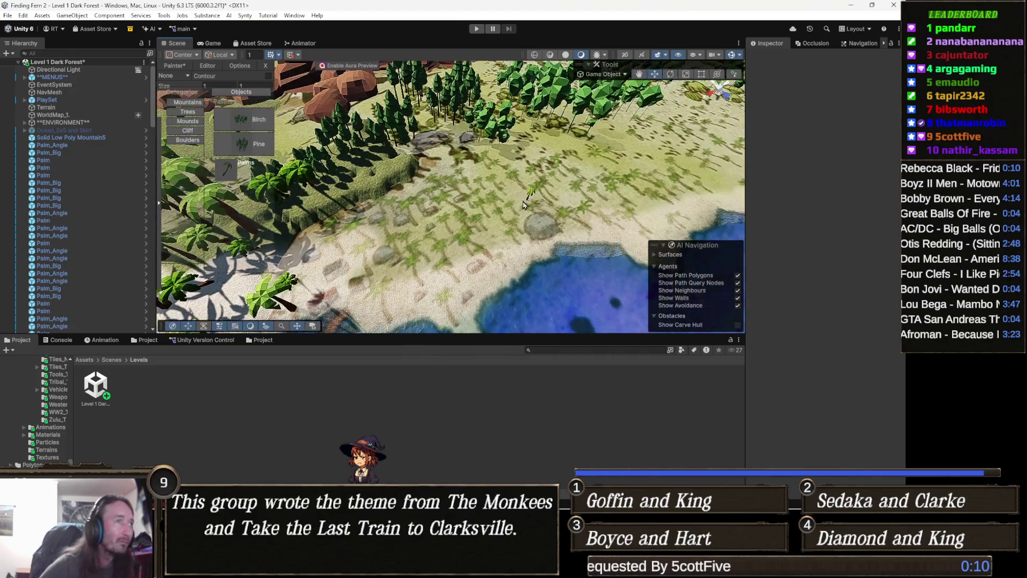
pyautogui.scroll(2, 498, 217)
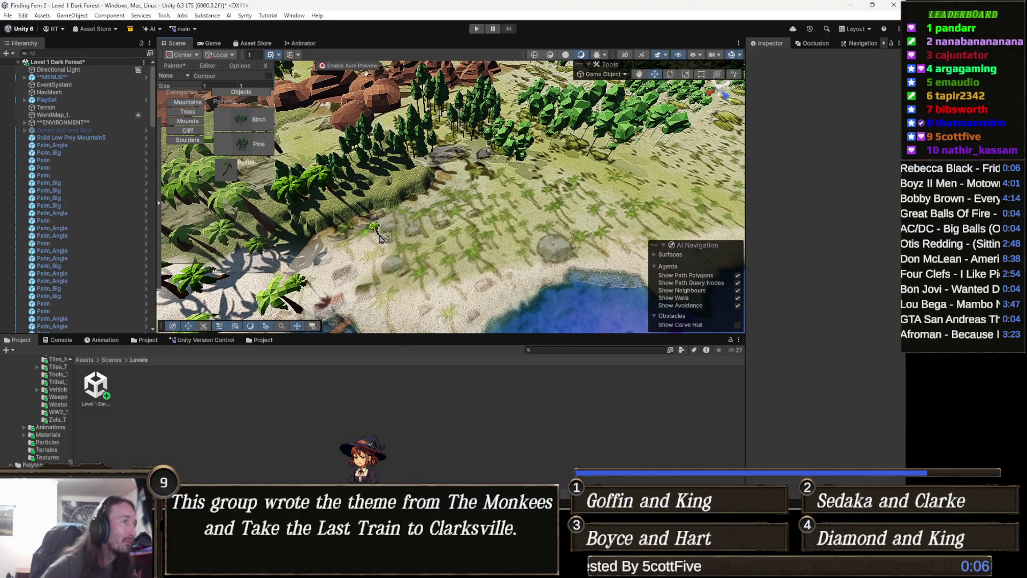
pyautogui.scroll(1, 380, 244)
pyautogui.scroll(-2, 377, 242)
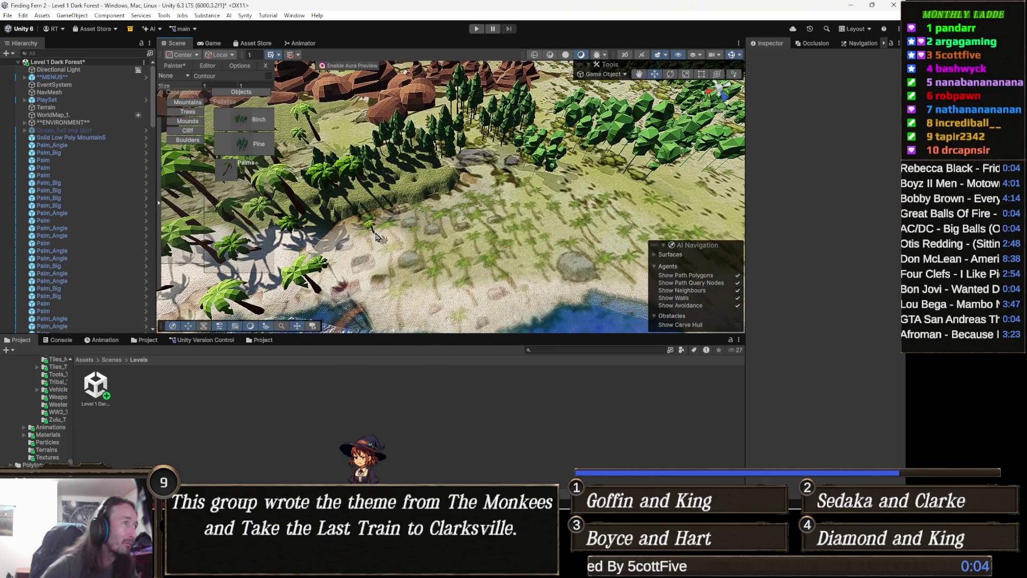
# Step: Place a palm, raise the painter size from 1 to 3, and paint two more palms
pyautogui.click(371, 239)
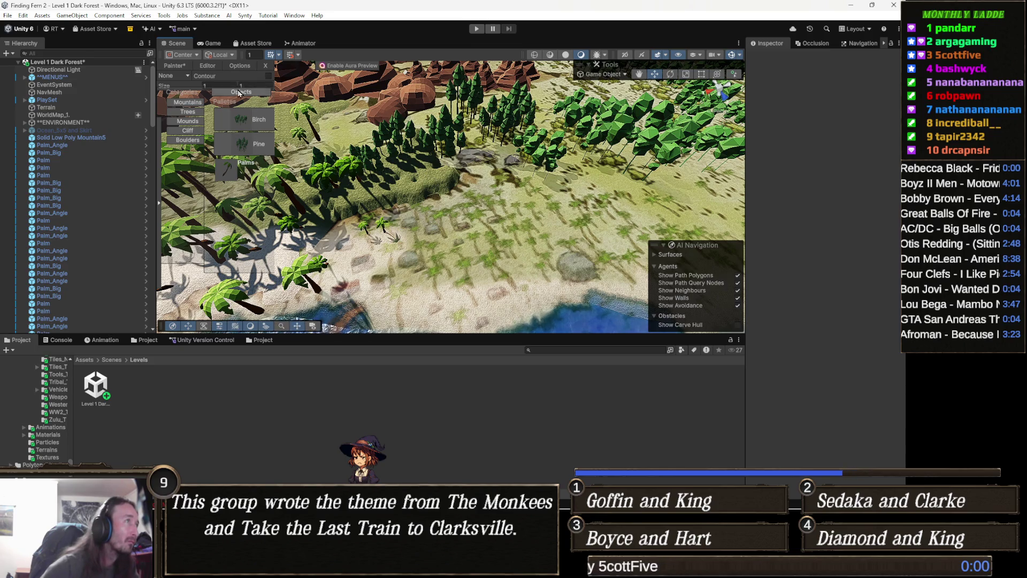
pyautogui.moveTo(225, 82); pyautogui.dragTo(258, 85)
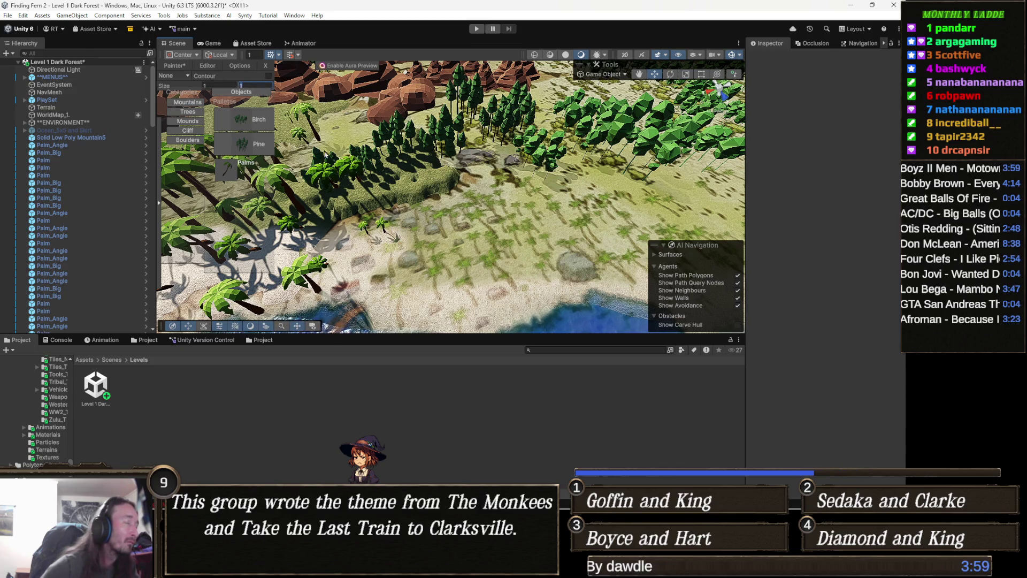
pyautogui.scroll(4, 423, 233)
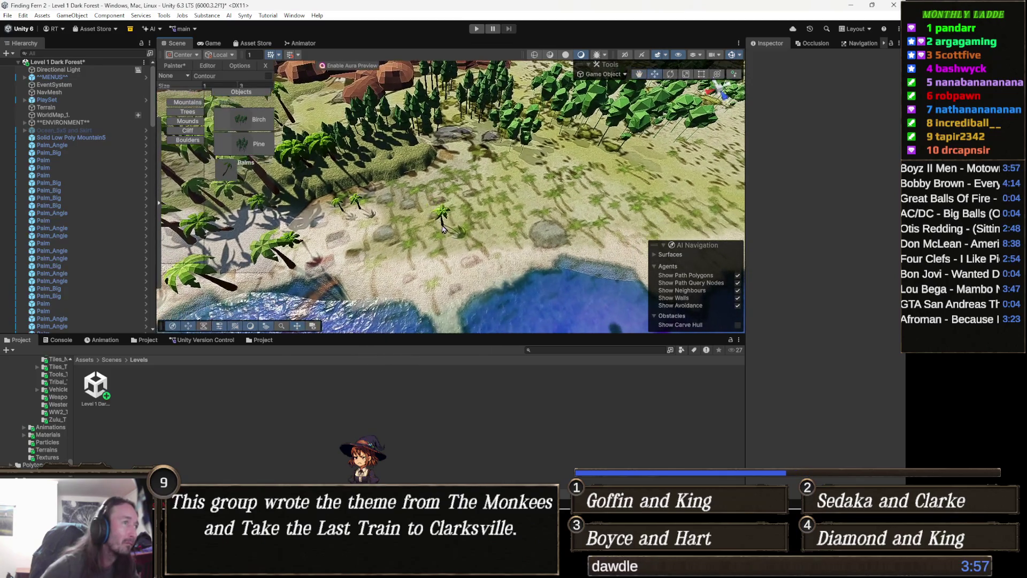
pyautogui.click(407, 219)
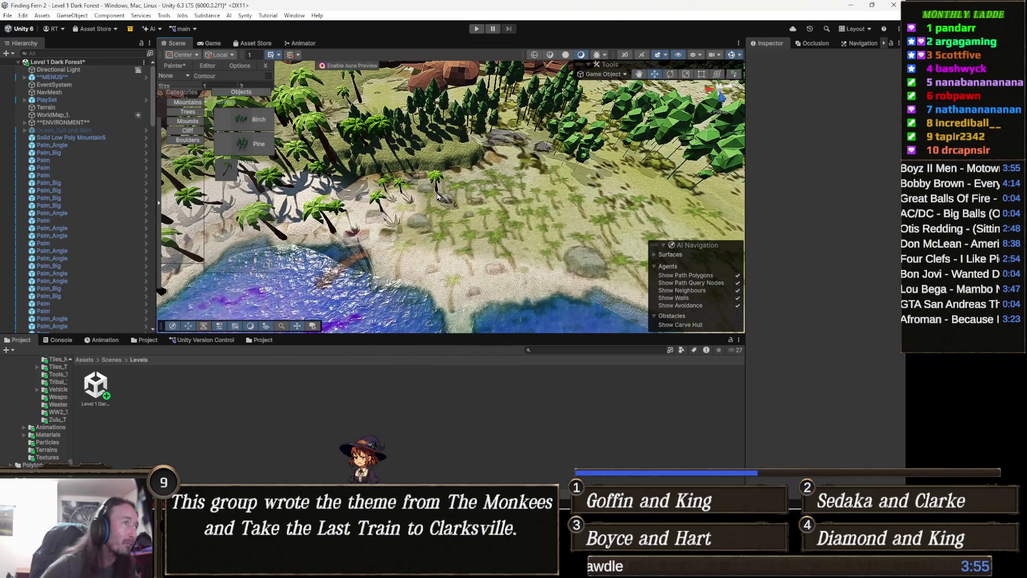
pyautogui.click(428, 213)
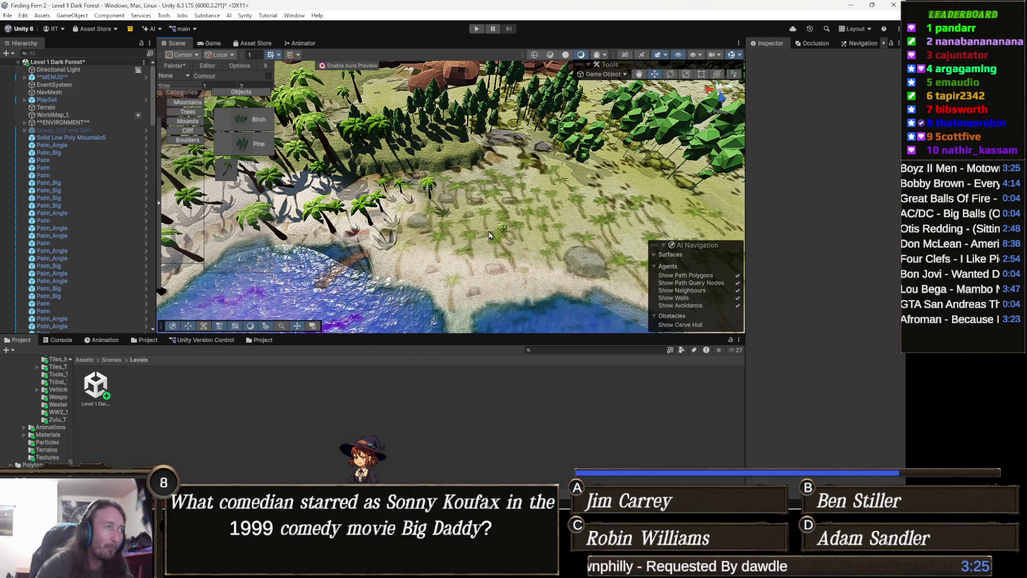
# Step: Plant a palm on the beach and reframe the view over the palms
pyautogui.scroll(-3, 395, 213)
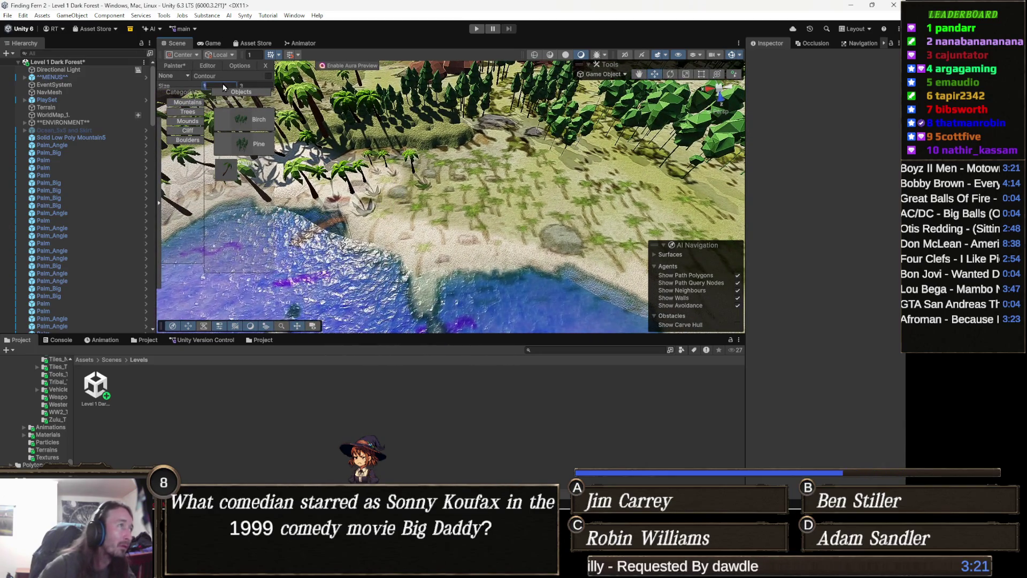
pyautogui.write('4')
pyautogui.scroll(-2, 383, 177)
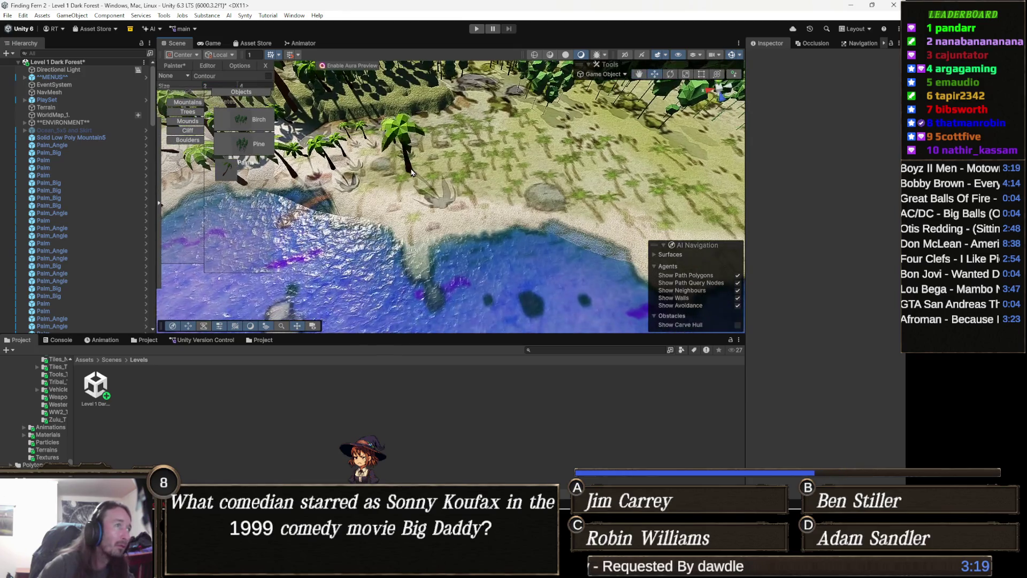
pyautogui.click(381, 174)
pyautogui.scroll(2, 390, 170)
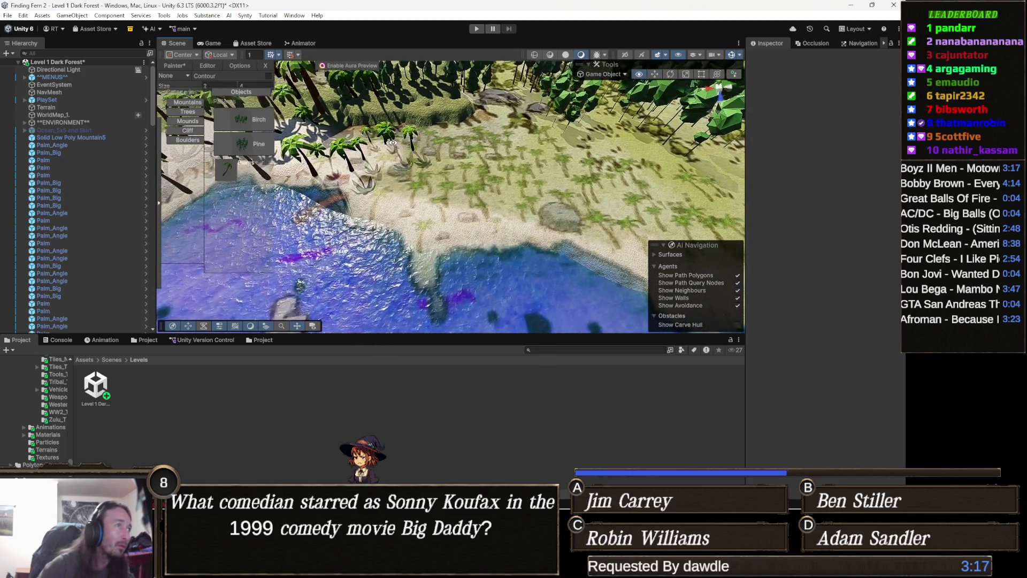
pyautogui.scroll(2, 357, 163)
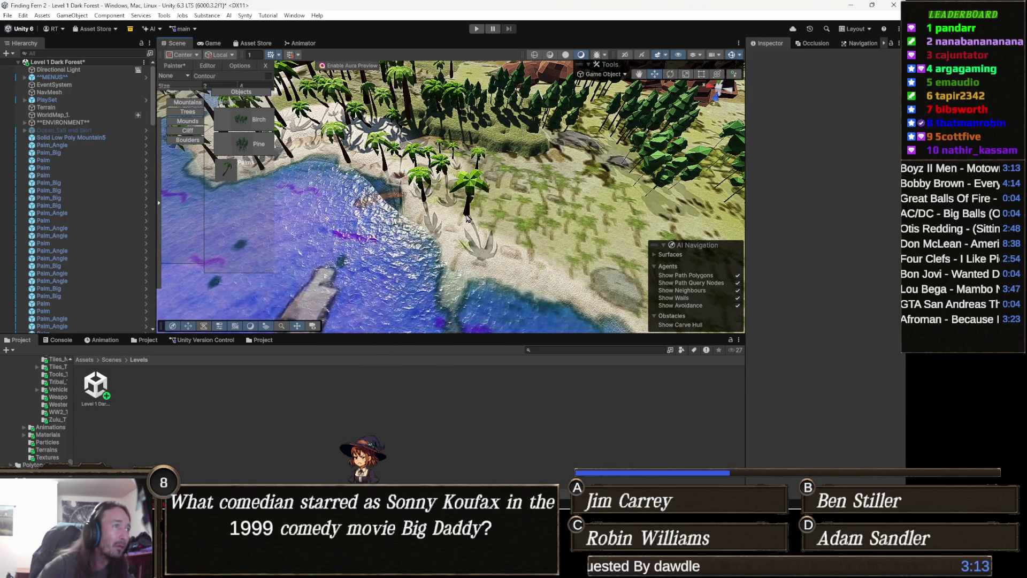
pyautogui.scroll(2, 444, 222)
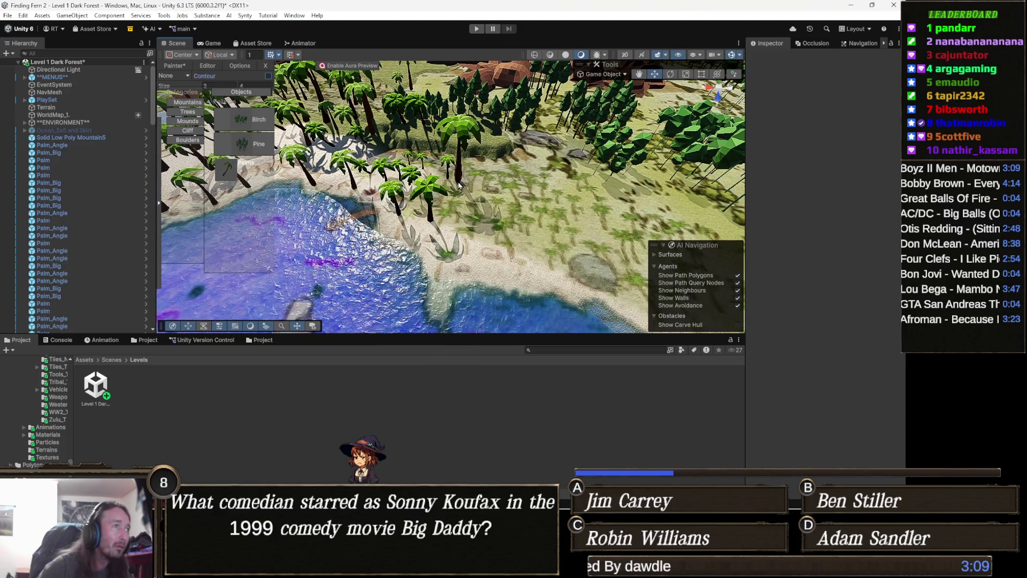
pyautogui.scroll(-2, 470, 184)
pyautogui.rightClick(460, 172)
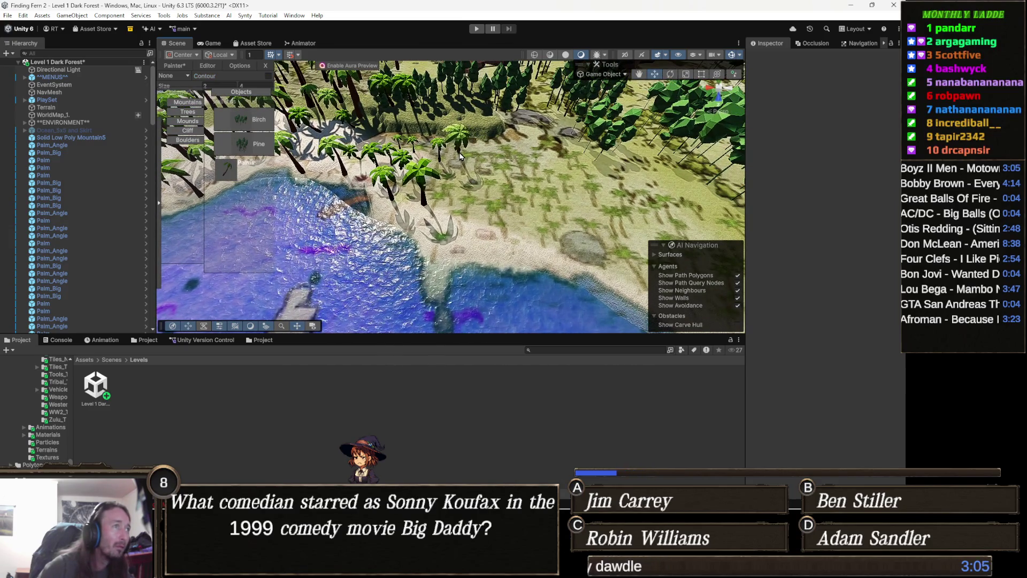
pyautogui.moveTo(459, 156); pyautogui.dragTo(463, 163)
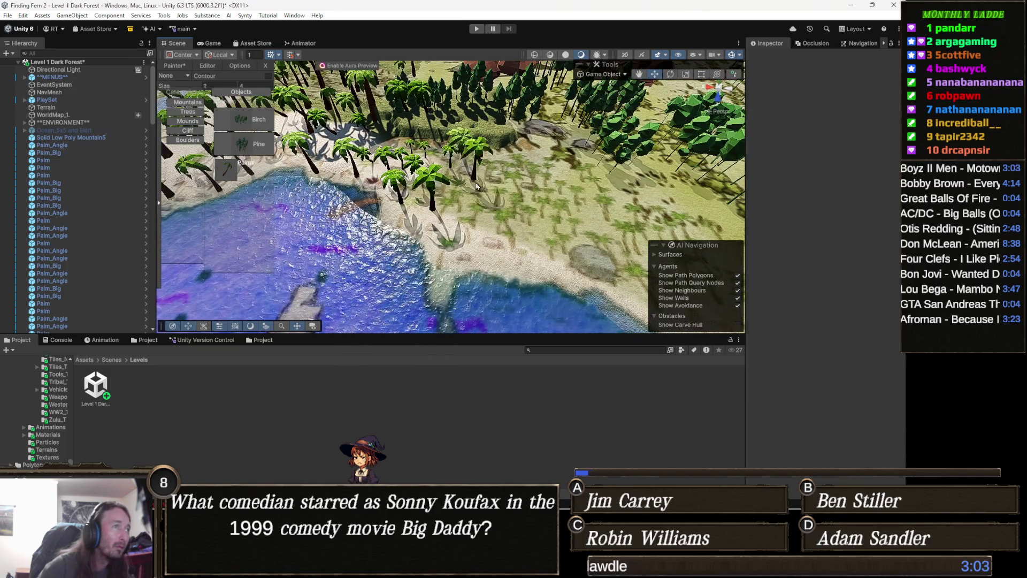
pyautogui.scroll(-2, 450, 197)
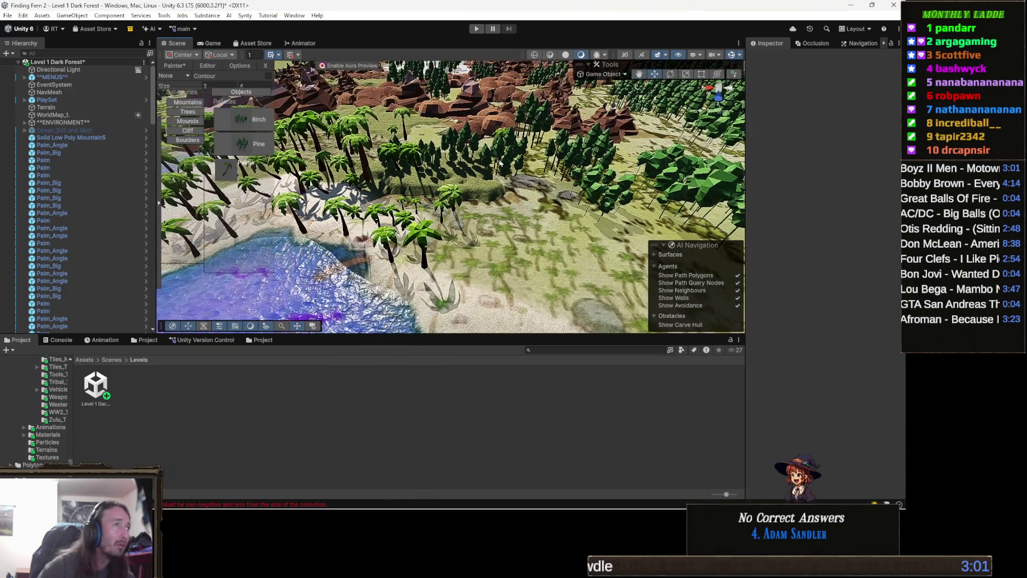
# Step: Paint four more palm trees along the shoreline sand
pyautogui.click(381, 241)
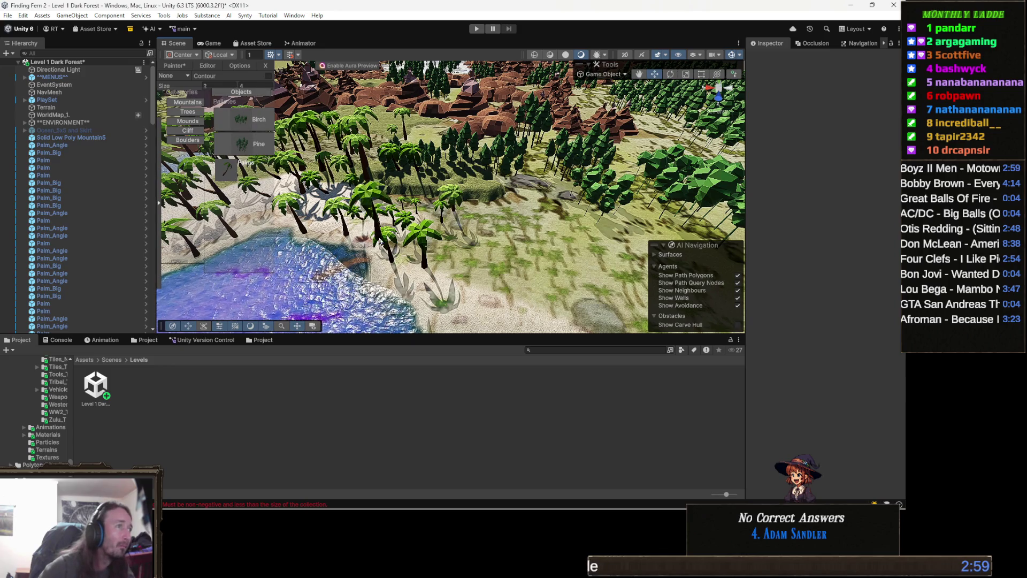
pyautogui.moveTo(475, 251); pyautogui.dragTo(471, 247)
pyautogui.click(483, 229)
pyautogui.scroll(2, 483, 229)
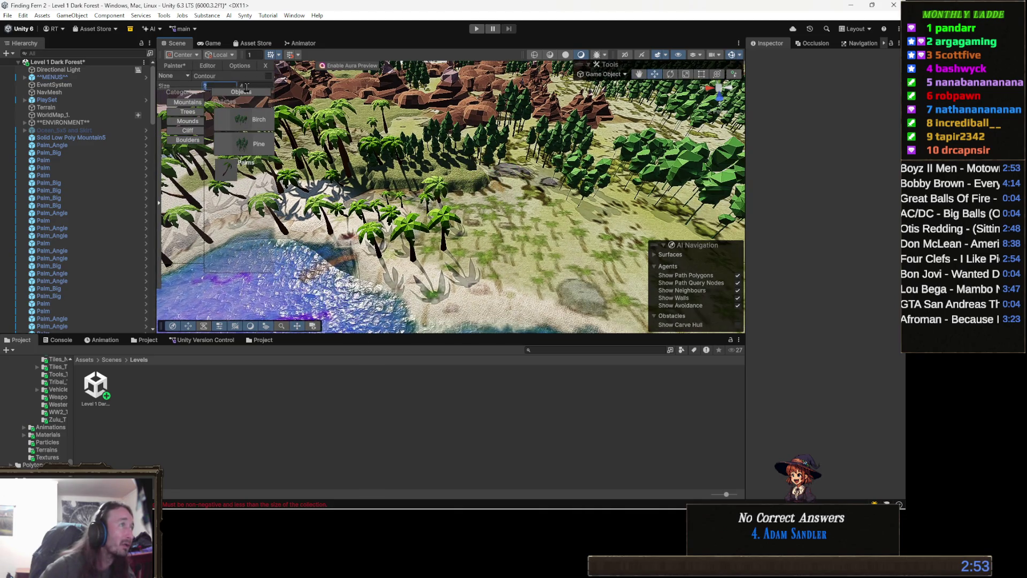
pyautogui.scroll(2, 489, 211)
pyautogui.click(488, 210)
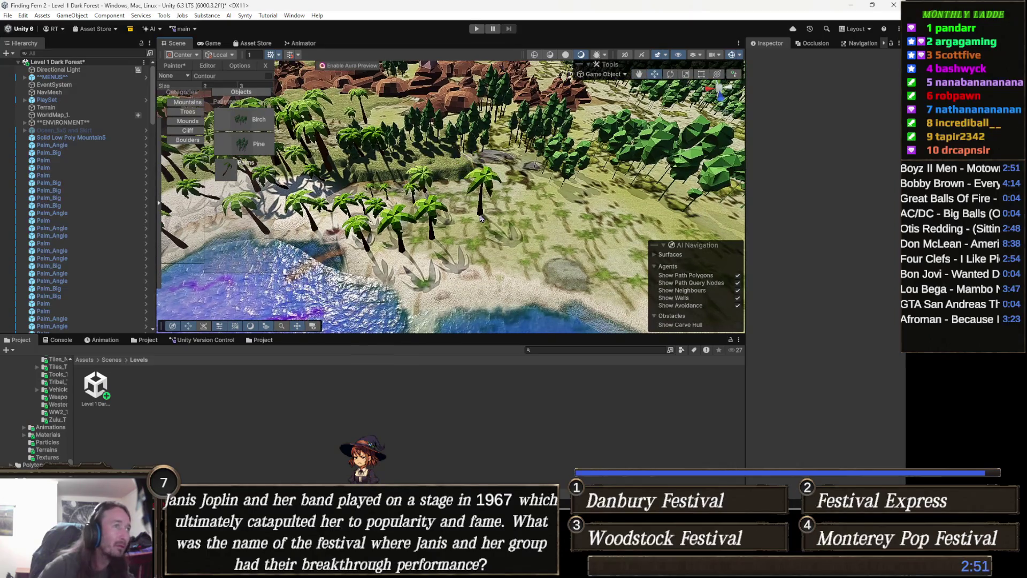
pyautogui.scroll(2, 488, 211)
pyautogui.click(498, 218)
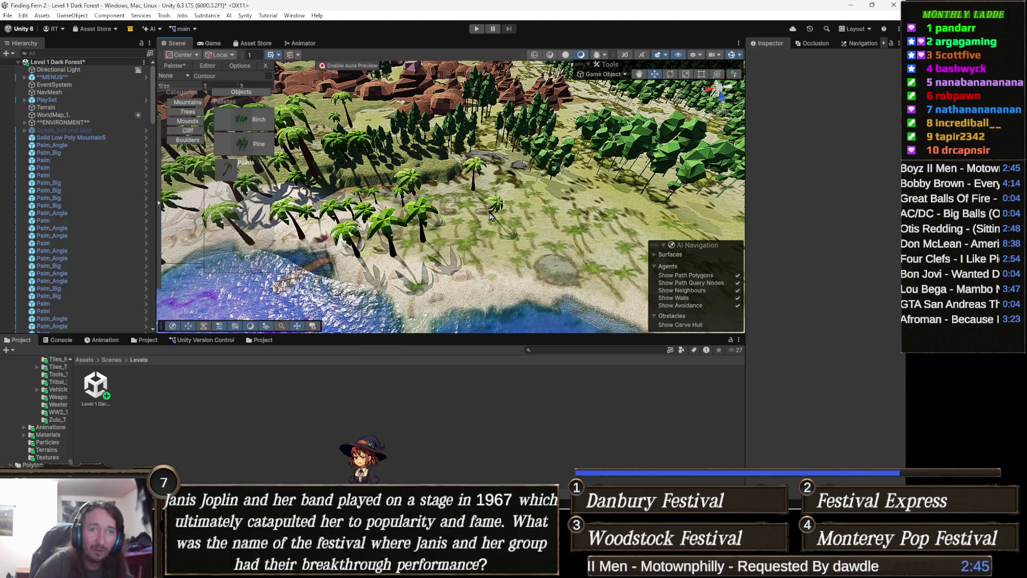
# Step: Plant one more palm and bring up the None/Random/Random Y/Camera Y placement options
pyautogui.scroll(5, 491, 221)
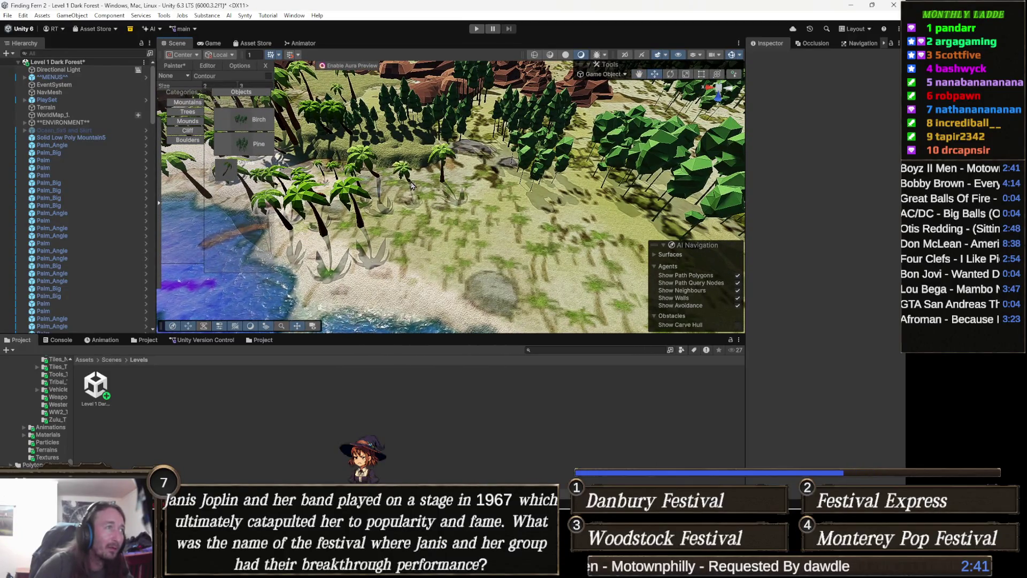
pyautogui.click(409, 198)
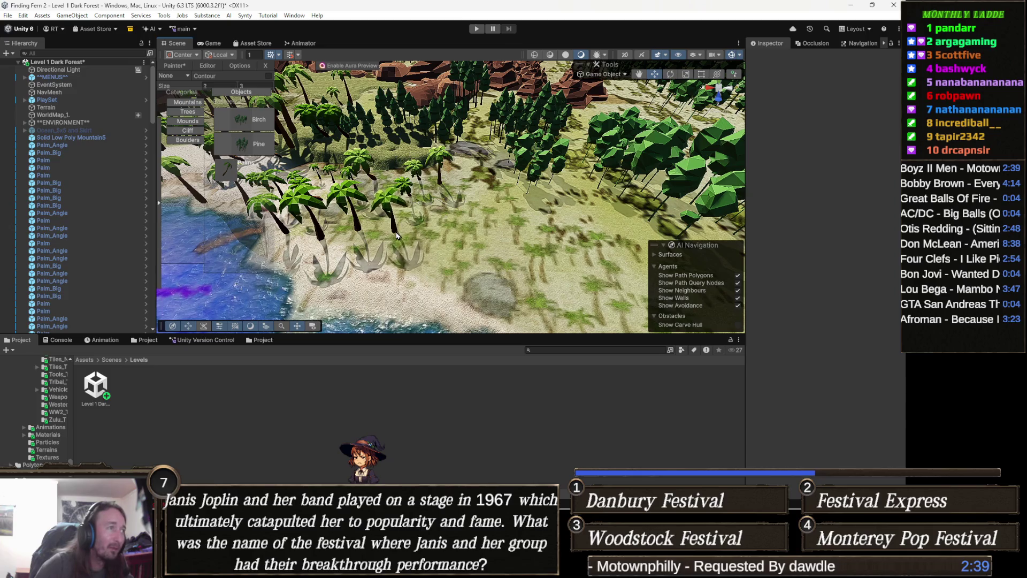
pyautogui.scroll(-5, 441, 224)
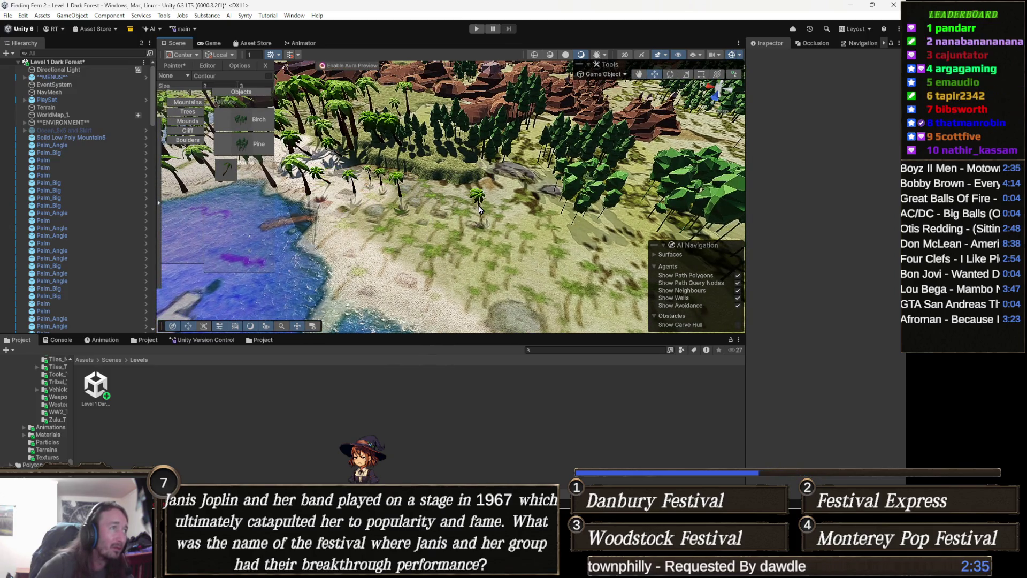
pyautogui.scroll(3, 458, 211)
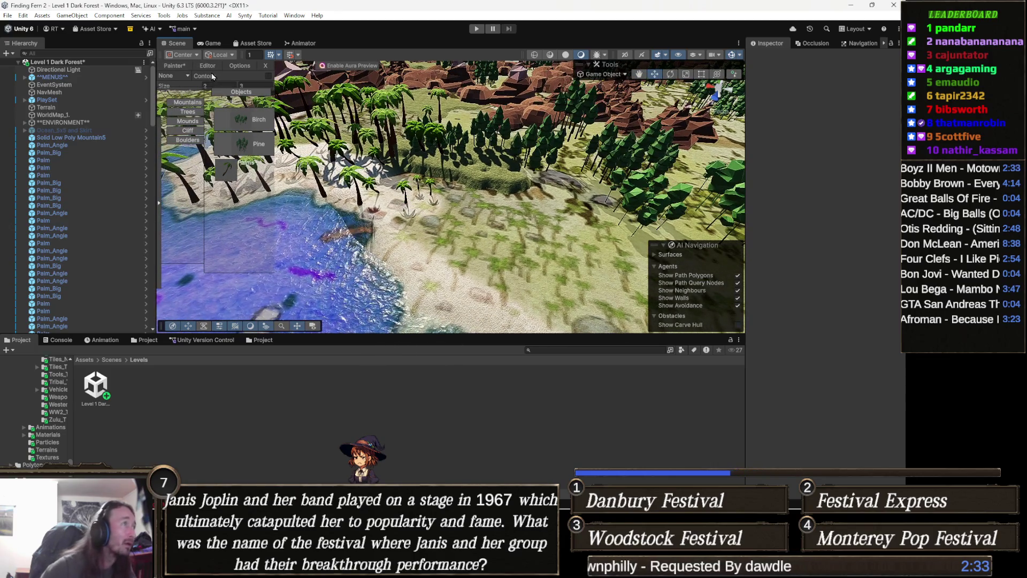
pyautogui.click(187, 76)
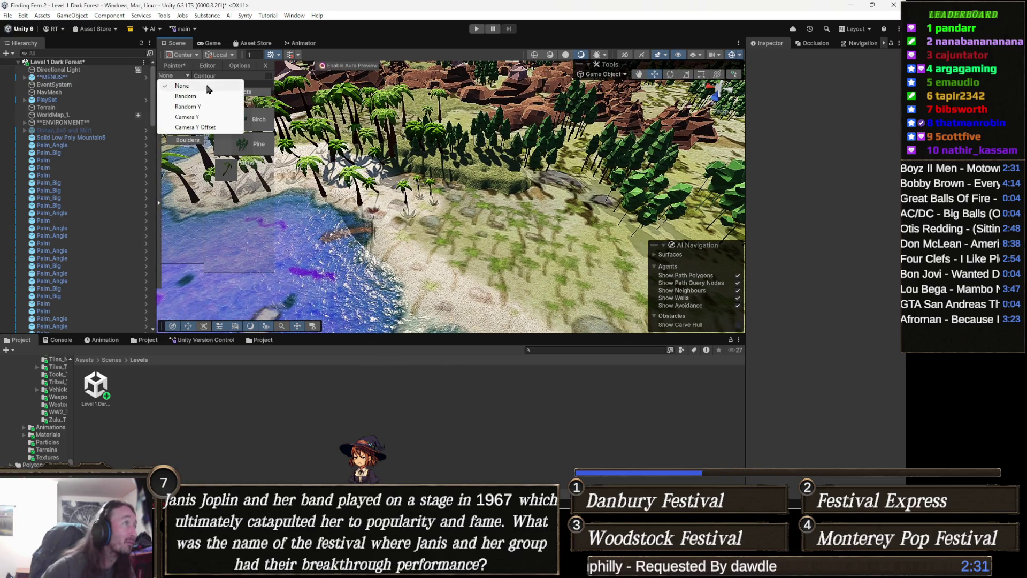
# Step: Switch placement variation to Random and paint palms across the sand
pyautogui.click(203, 98)
pyautogui.scroll(2, 438, 204)
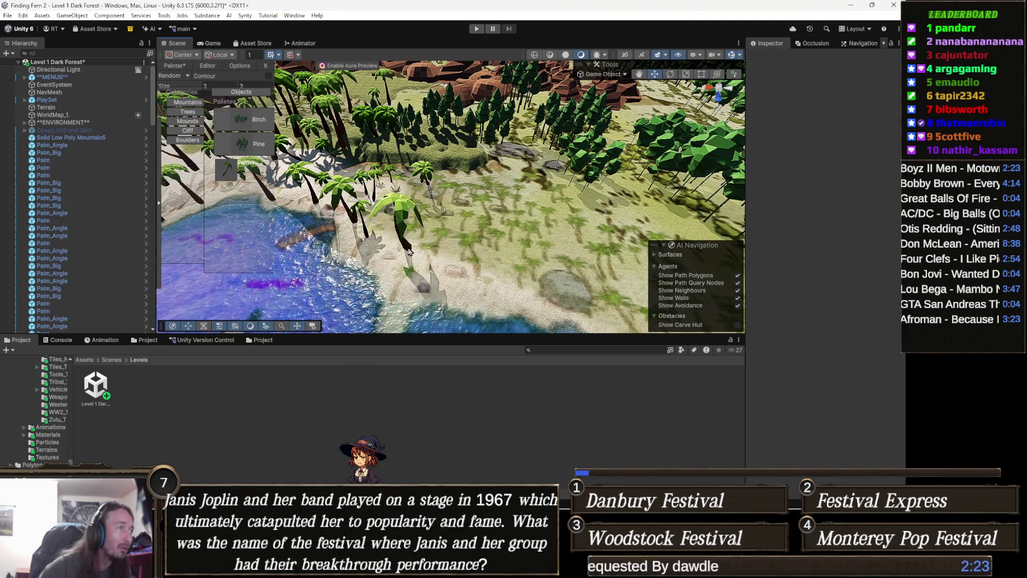
pyautogui.click(395, 252)
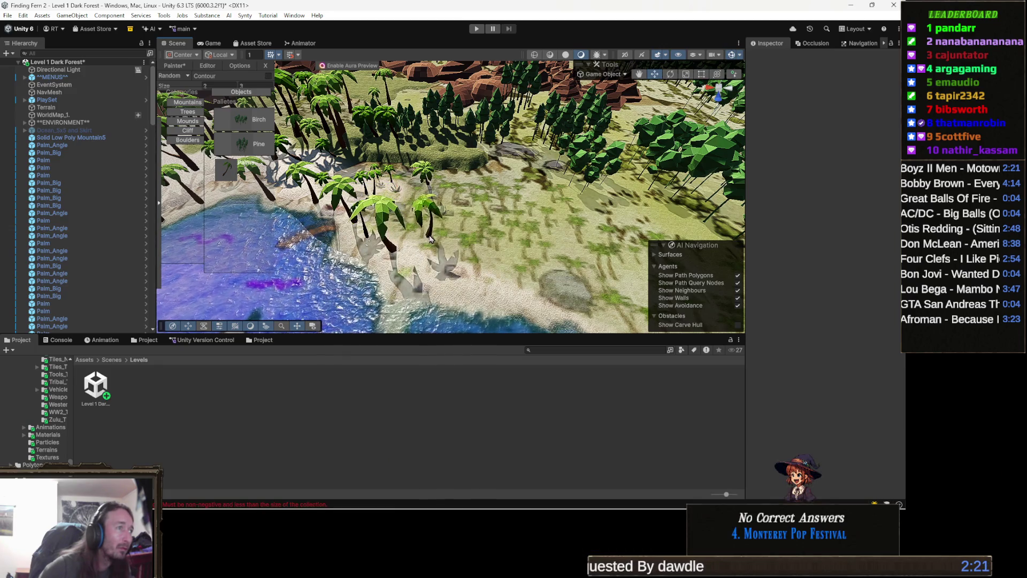
pyautogui.scroll(3, 461, 212)
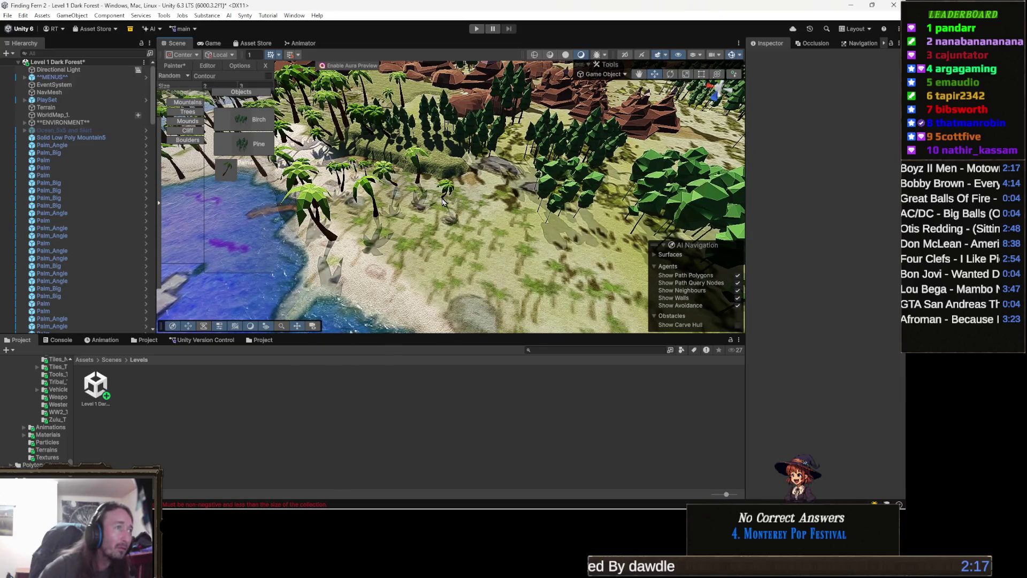
pyautogui.click(443, 210)
pyautogui.click(482, 190)
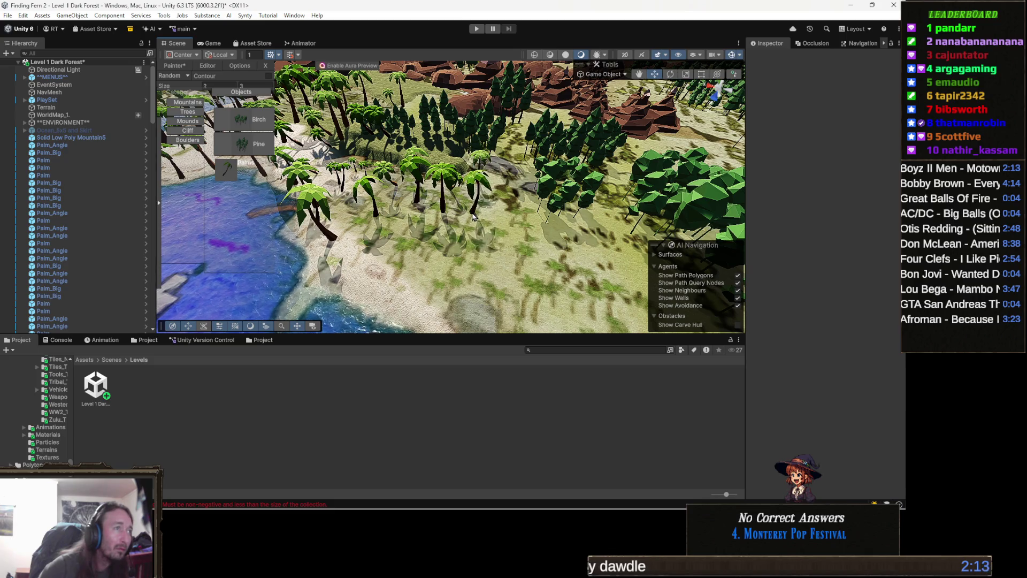
pyautogui.click(515, 252)
# Step: Paint more palms toward the forest edge to fill out the cluster
pyautogui.click(491, 259)
pyautogui.click(460, 252)
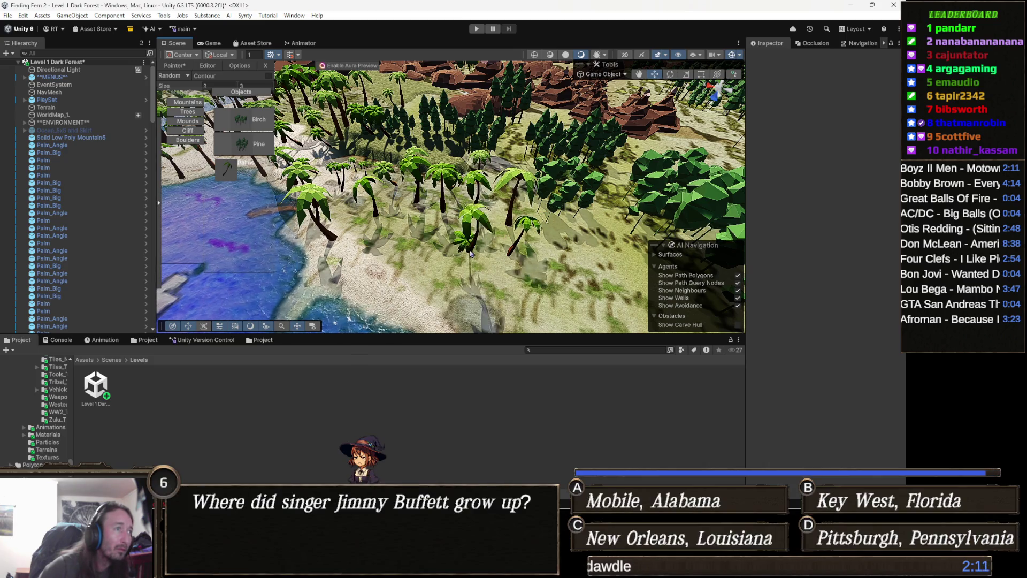
pyautogui.click(398, 217)
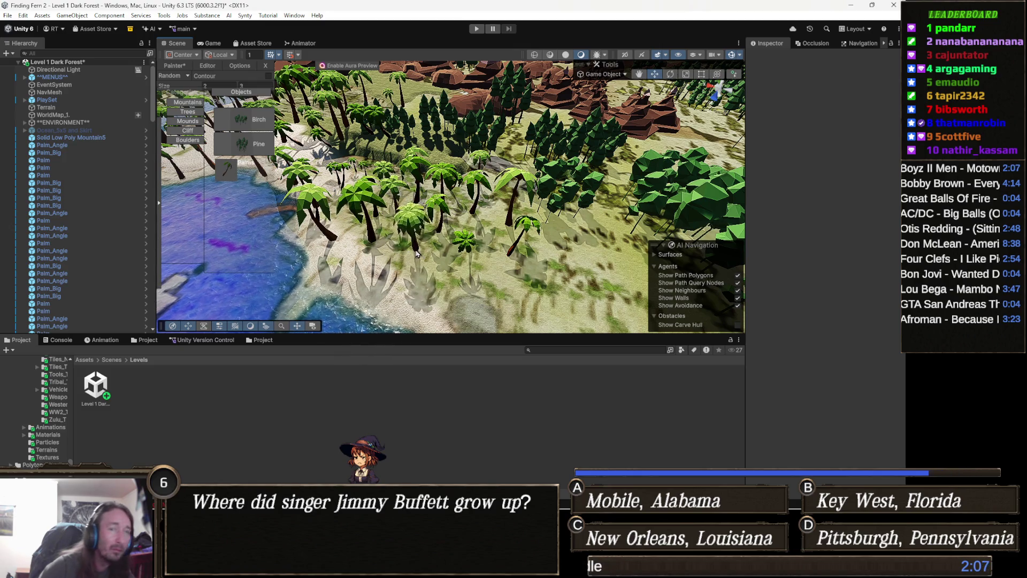
pyautogui.moveTo(449, 235)
pyautogui.mouseDown()
pyautogui.moveTo(481, 184)
pyautogui.moveTo(492, 263)
pyautogui.mouseUp()
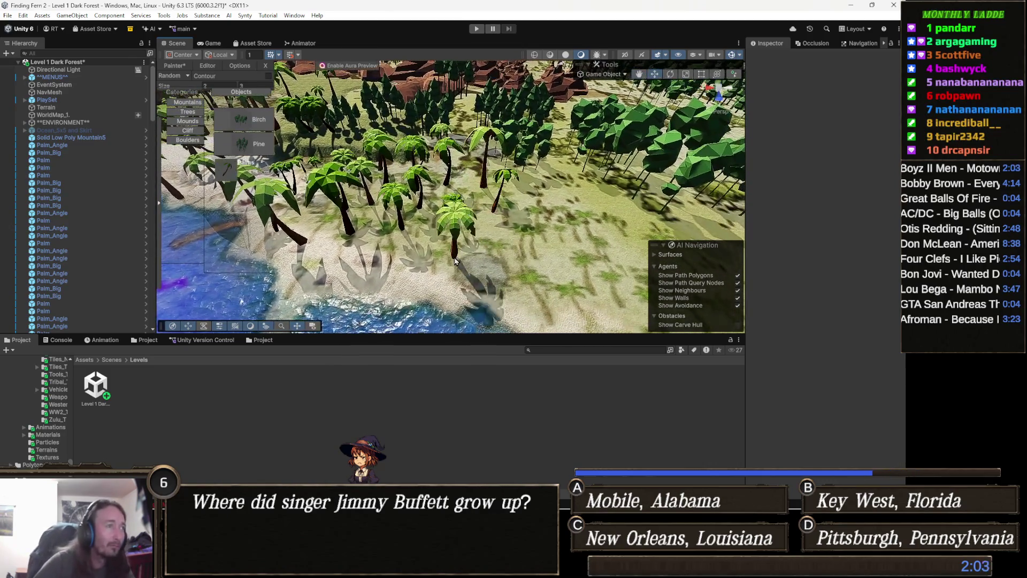
pyautogui.click(495, 272)
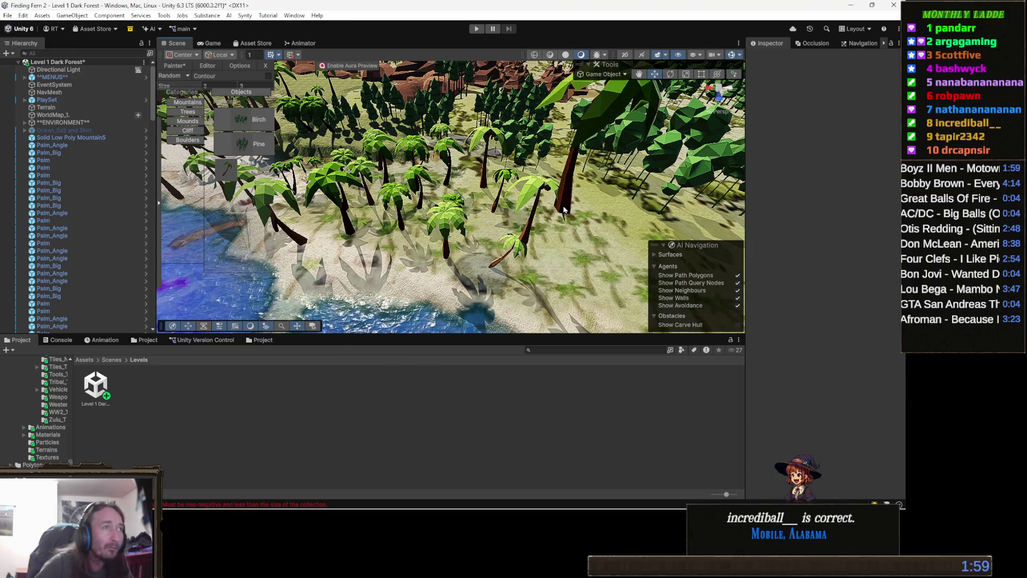
pyautogui.scroll(2, 567, 205)
pyautogui.scroll(4, 567, 205)
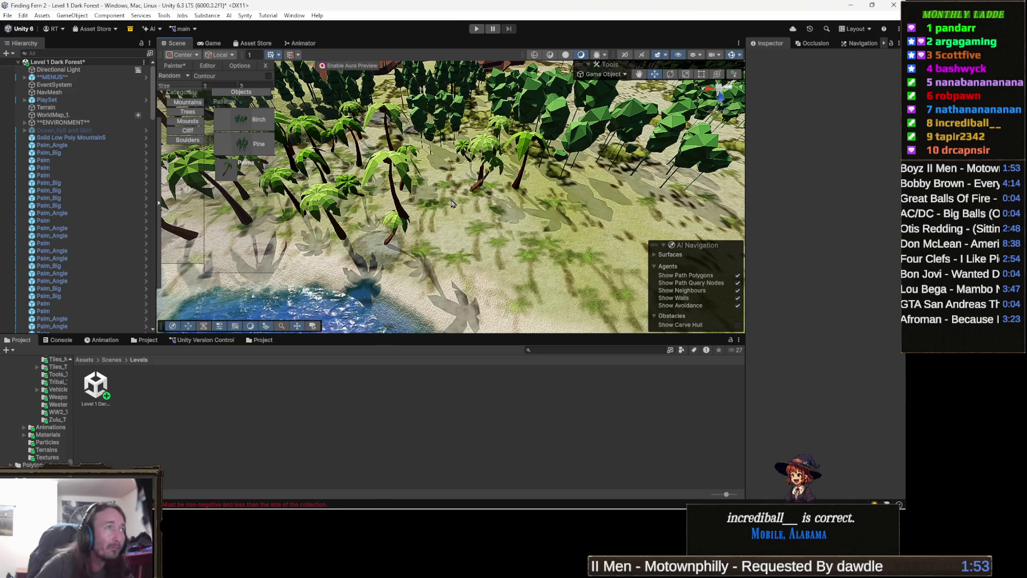
pyautogui.scroll(-5, 503, 191)
# Step: Plant a palm cluster and two more palms on the sand beside the river water
pyautogui.moveTo(493, 191); pyautogui.dragTo(437, 207)
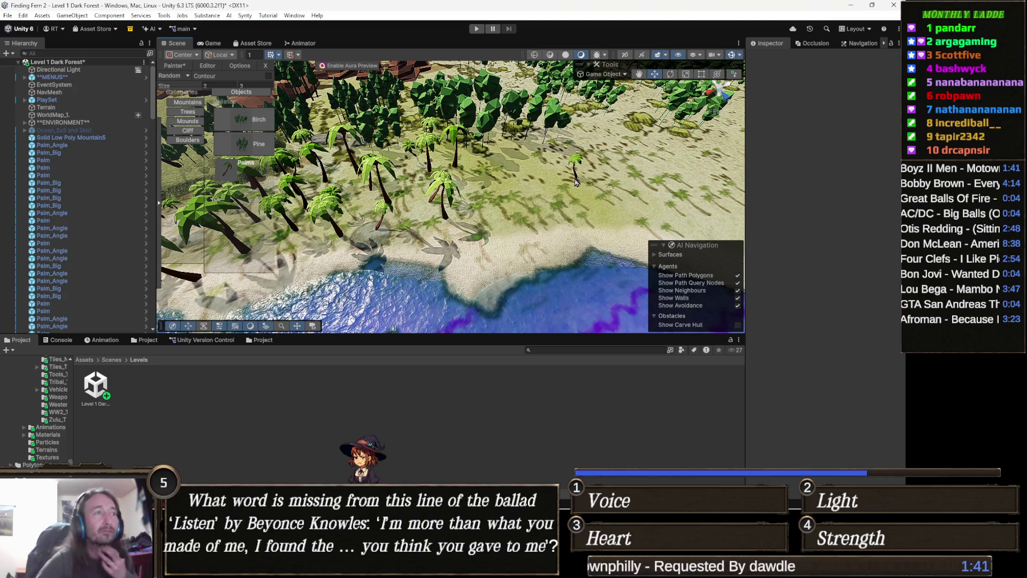
pyautogui.moveTo(505, 195)
pyautogui.mouseDown()
pyautogui.moveTo(439, 210)
pyautogui.moveTo(426, 236)
pyautogui.mouseUp()
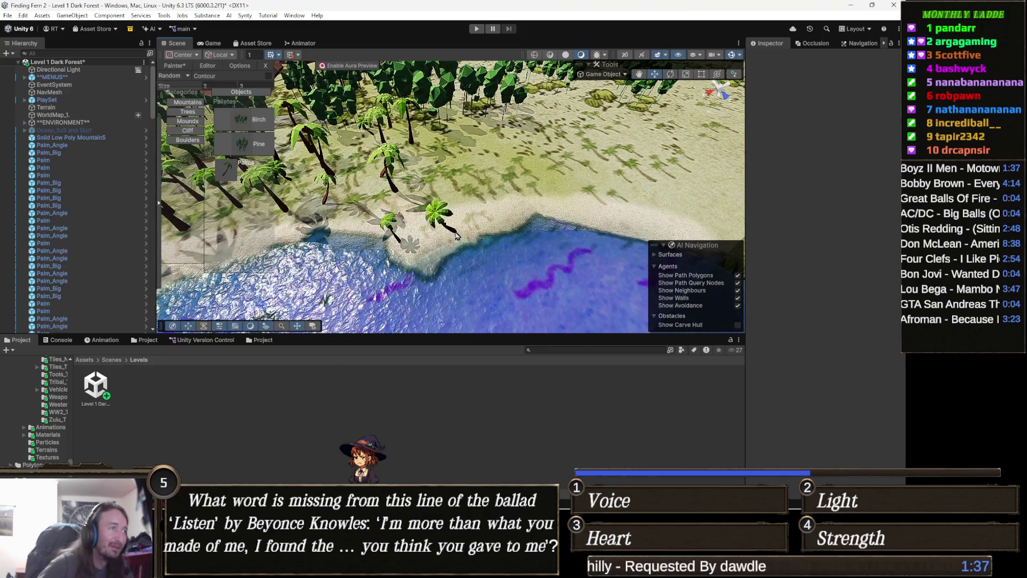
pyautogui.click(438, 245)
pyautogui.moveTo(472, 222); pyautogui.dragTo(391, 246)
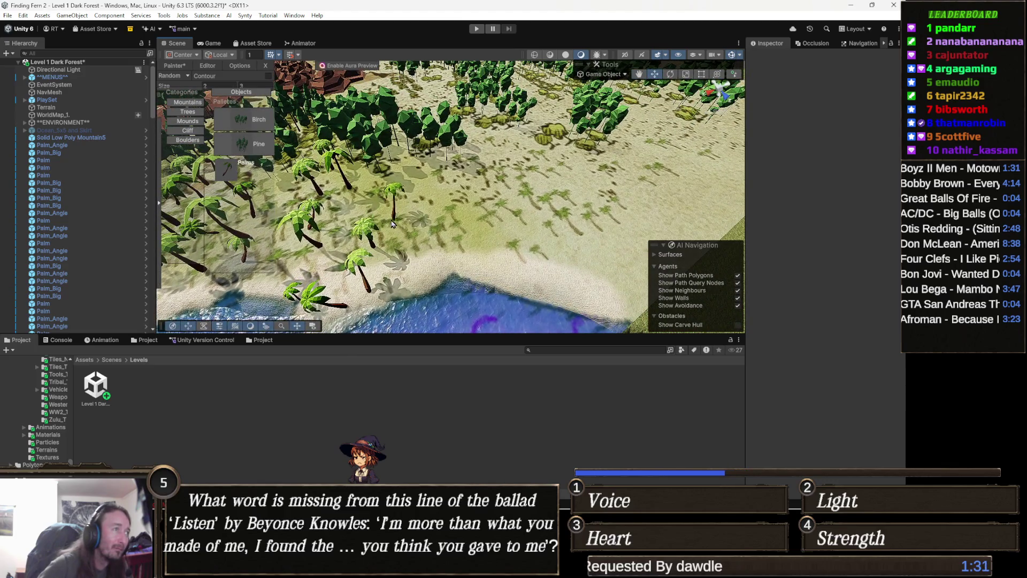
pyautogui.click(387, 220)
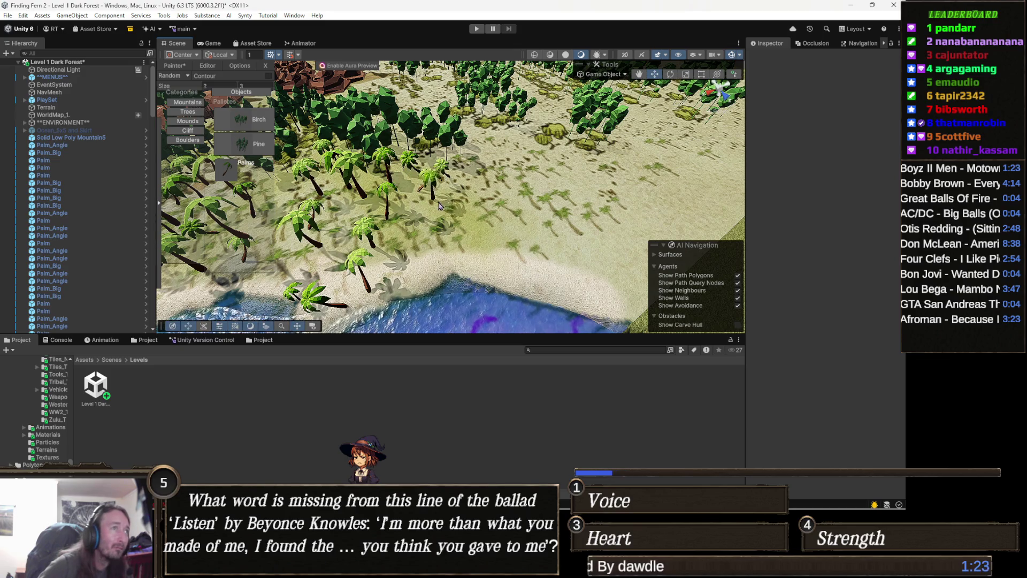
pyautogui.click(426, 219)
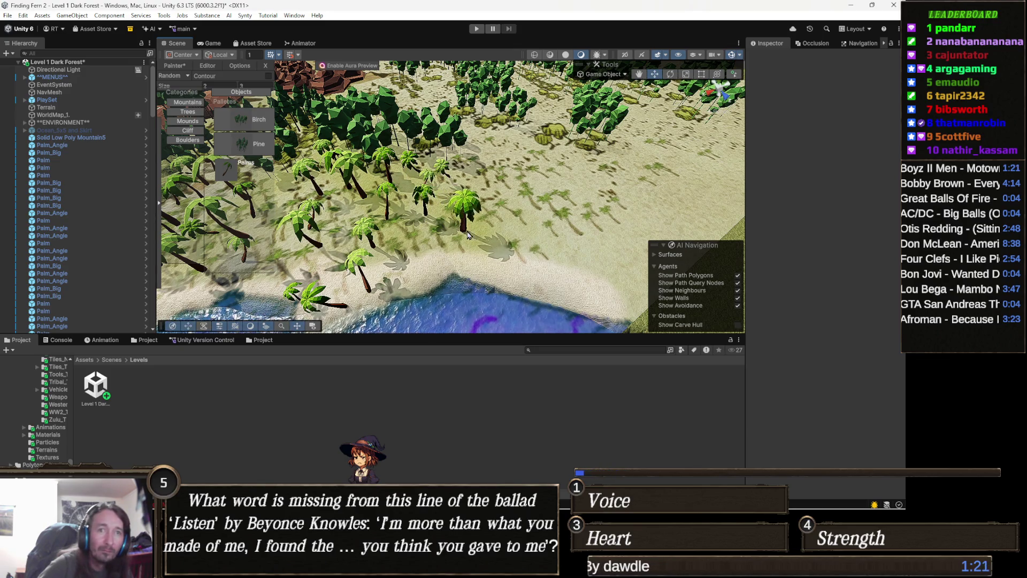
# Step: Fly down close over the beach and place another palm cluster on the sand
pyautogui.moveTo(465, 235)
pyautogui.mouseDown()
pyautogui.moveTo(406, 184)
pyautogui.moveTo(357, 165)
pyautogui.mouseUp()
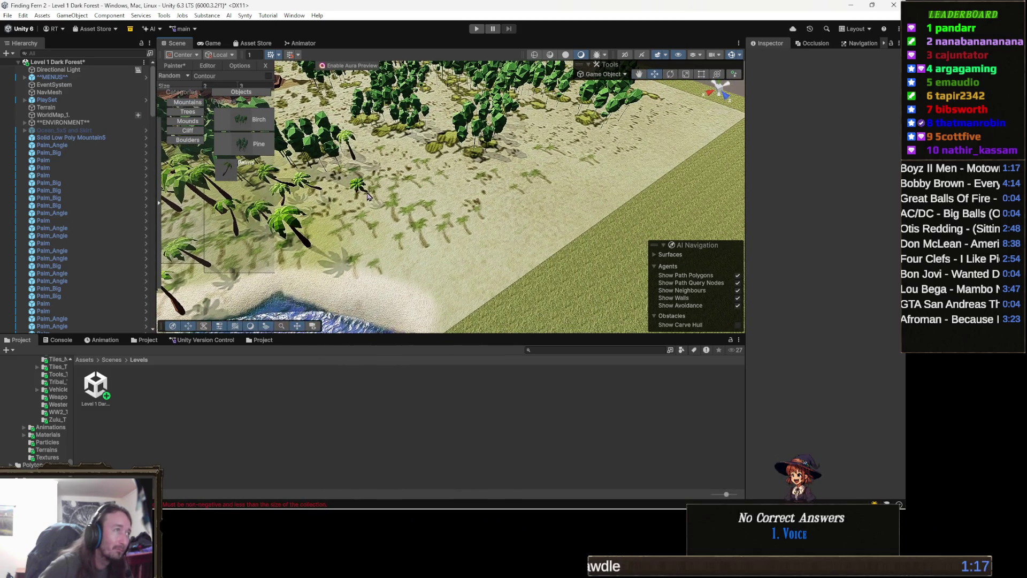
pyautogui.moveTo(358, 199); pyautogui.dragTo(298, 220)
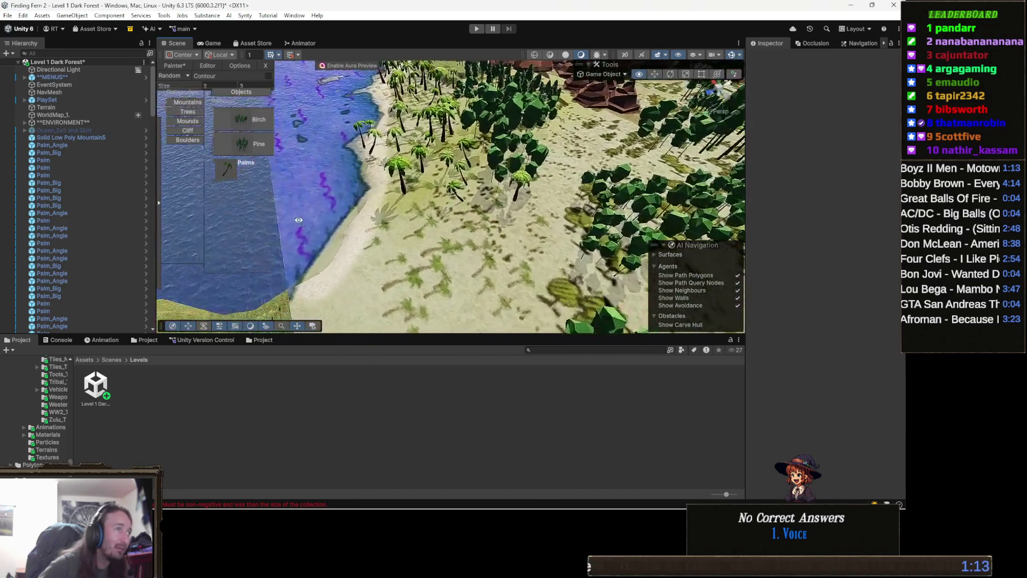
pyautogui.scroll(3, 298, 220)
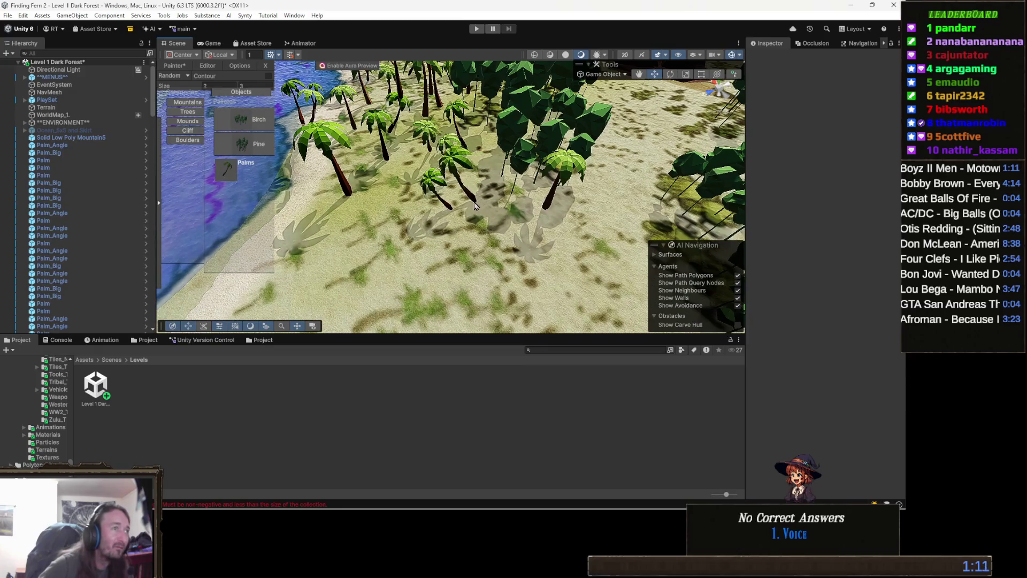
pyautogui.moveTo(481, 199); pyautogui.dragTo(409, 225)
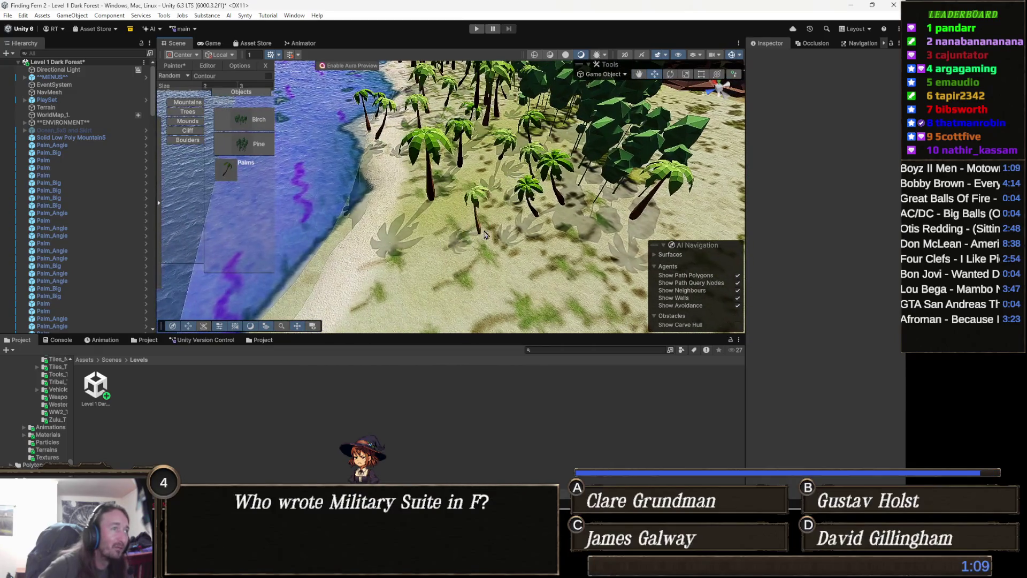
pyautogui.moveTo(486, 201); pyautogui.dragTo(493, 245)
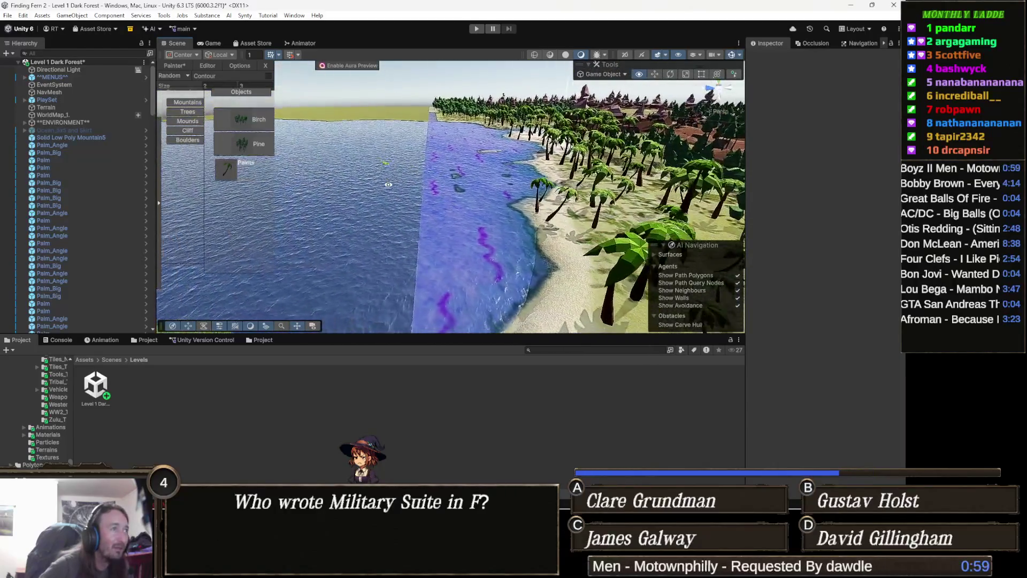
pyautogui.moveTo(420, 265)
pyautogui.mouseDown()
pyautogui.moveTo(325, 202)
pyautogui.moveTo(350, 241)
pyautogui.moveTo(394, 189)
pyautogui.moveTo(403, 207)
pyautogui.moveTo(396, 194)
pyautogui.moveTo(326, 206)
pyautogui.moveTo(463, 253)
pyautogui.mouseUp()
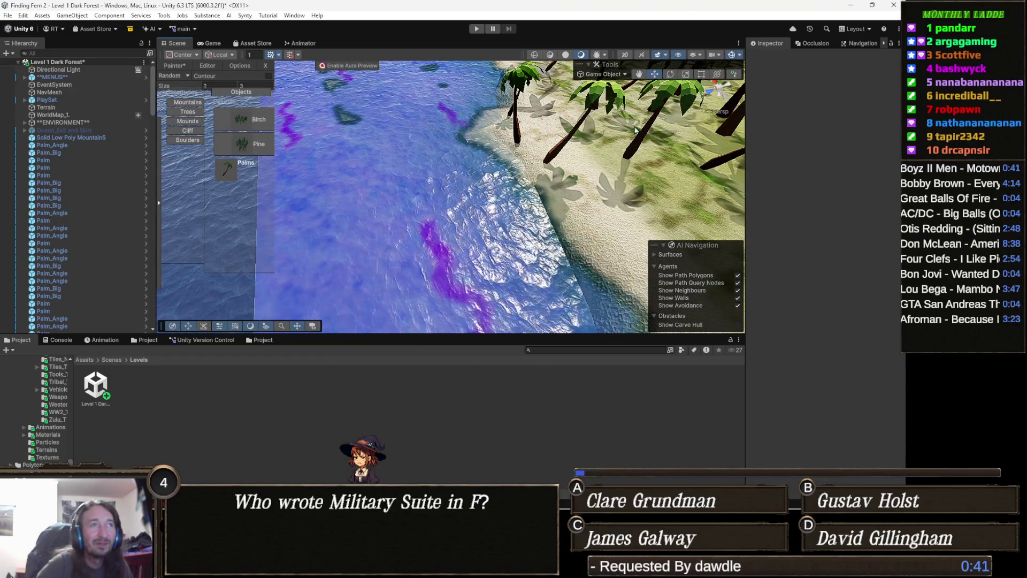
pyautogui.scroll(-5, 647, 121)
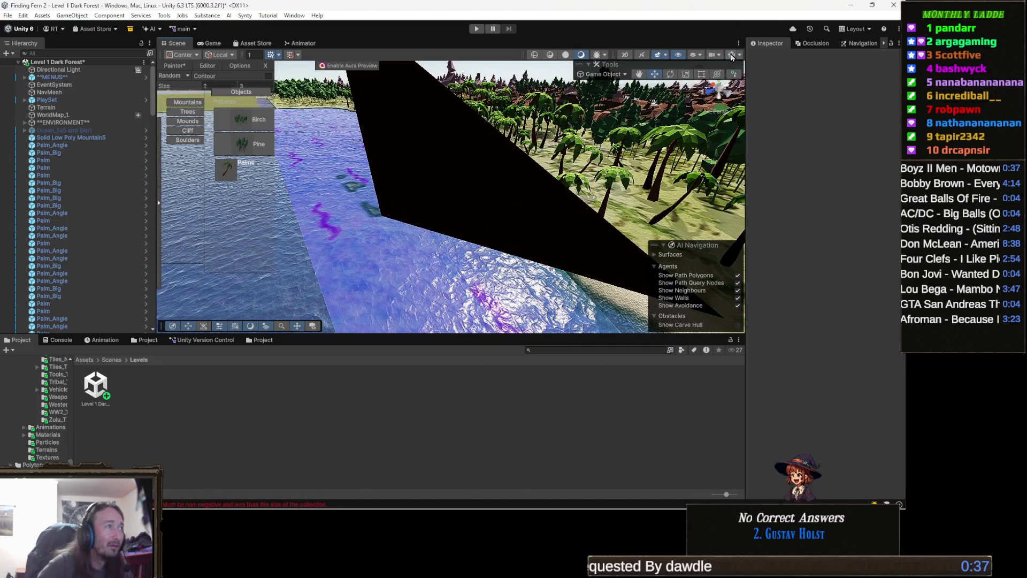
pyautogui.moveTo(588, 182)
pyautogui.mouseDown()
pyautogui.moveTo(579, 191)
pyautogui.moveTo(597, 198)
pyautogui.mouseUp()
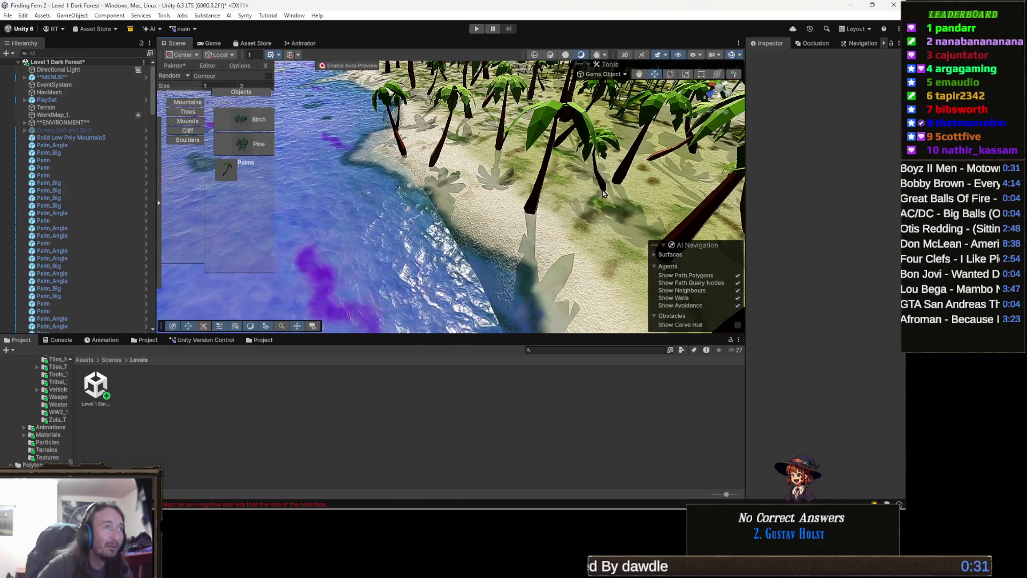
pyautogui.scroll(-5, 572, 209)
pyautogui.moveTo(549, 223); pyautogui.dragTo(558, 233)
pyautogui.click(542, 244)
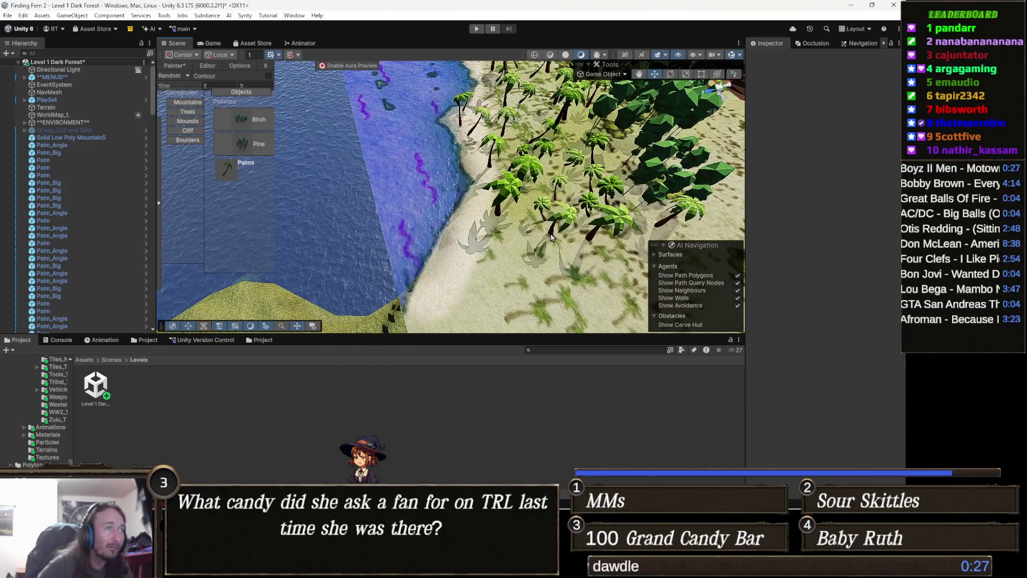
# Step: Place three more palm trees across the beach behind the shoreline
pyautogui.moveTo(523, 270)
pyautogui.mouseDown()
pyautogui.moveTo(648, 229)
pyautogui.moveTo(508, 227)
pyautogui.mouseUp()
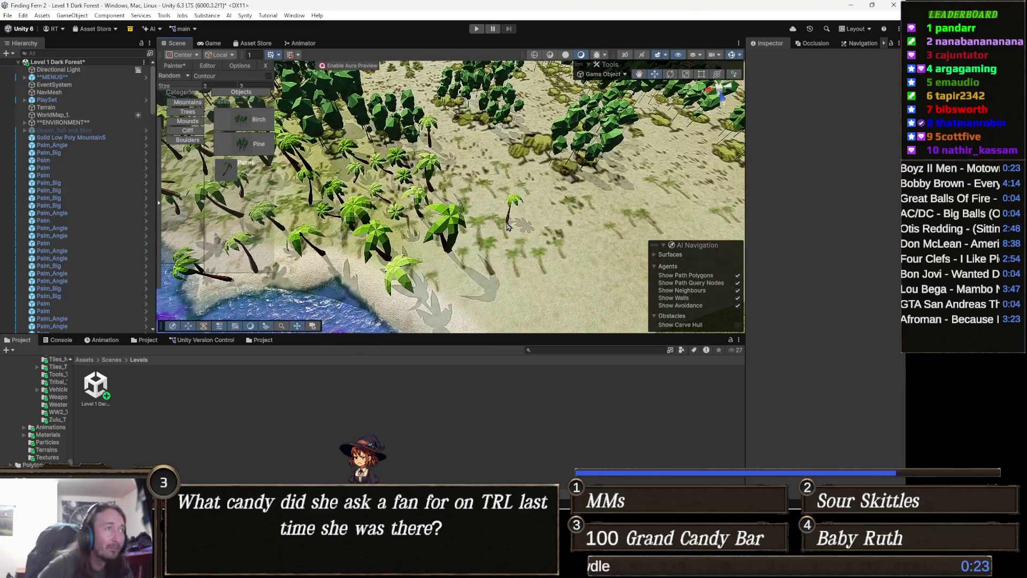
pyautogui.click(474, 216)
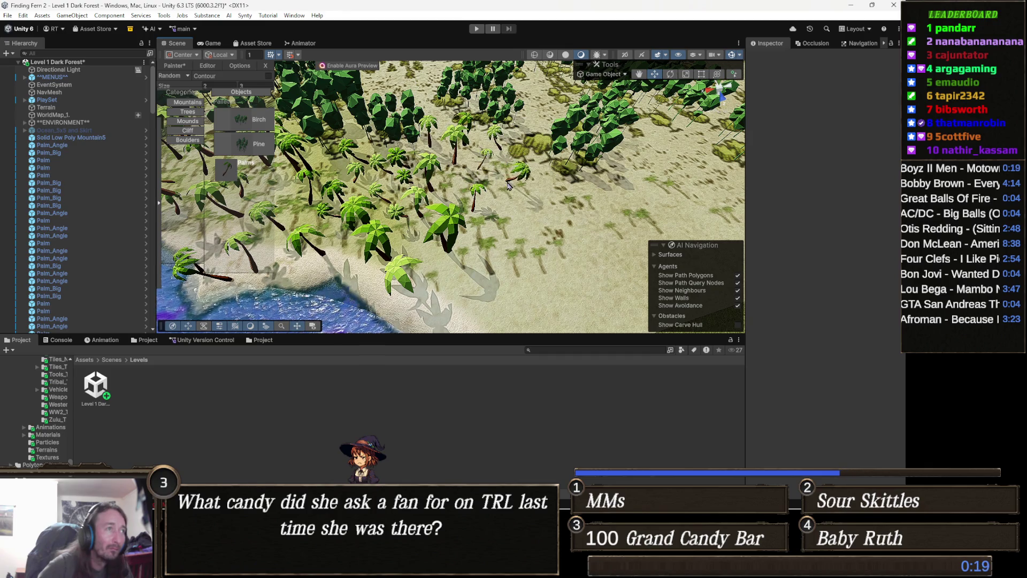
pyautogui.click(498, 197)
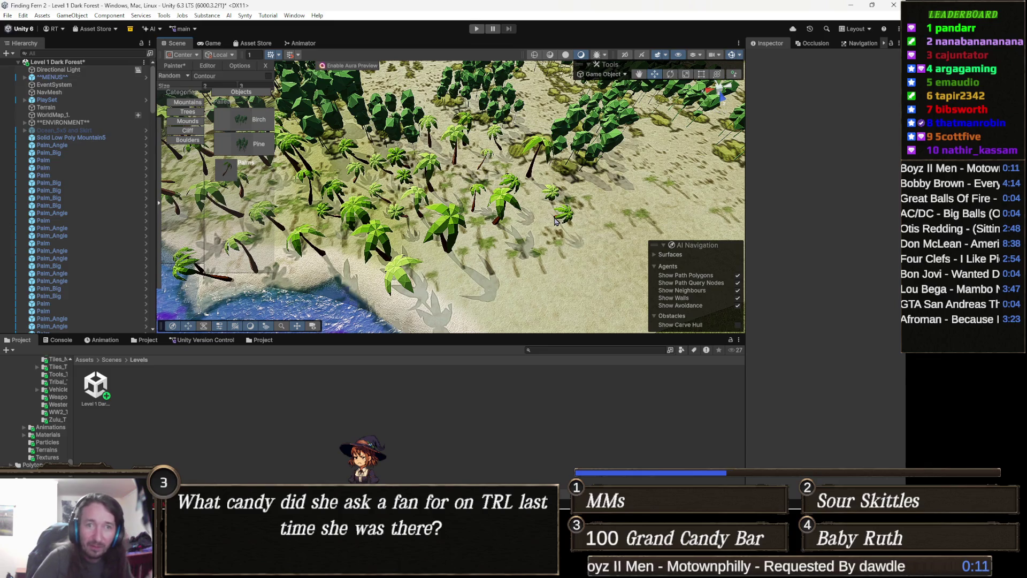
pyautogui.moveTo(556, 221); pyautogui.dragTo(600, 216)
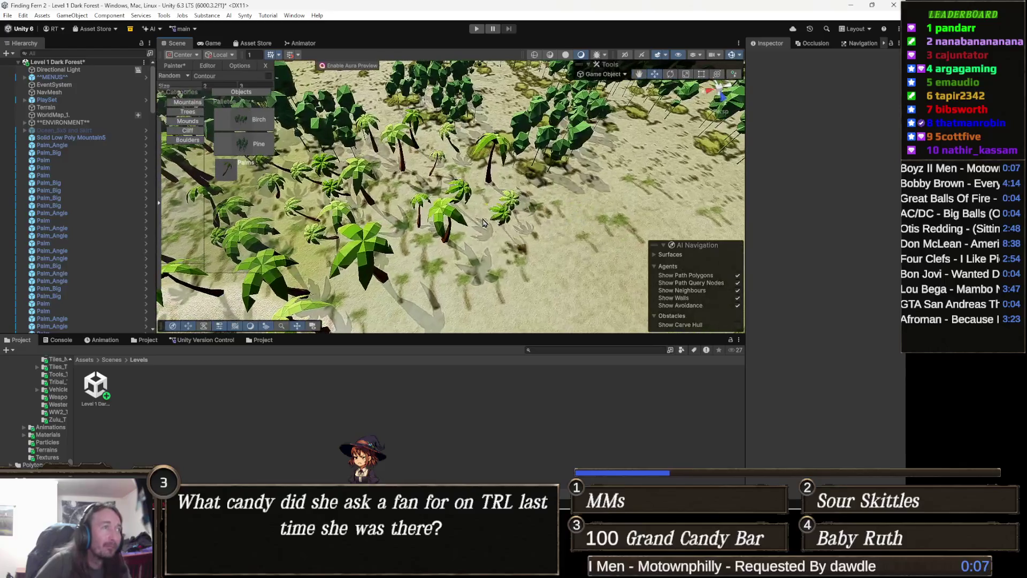
pyautogui.click(535, 199)
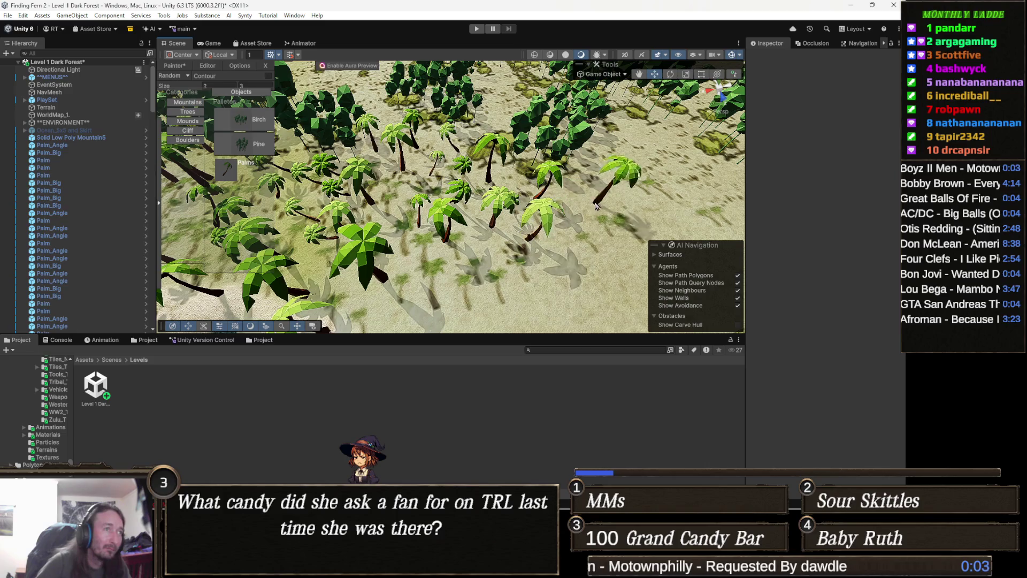
# Step: Pull the view back over the beach palms to reveal the forest and mountains
pyautogui.moveTo(593, 232)
pyautogui.mouseDown()
pyautogui.moveTo(518, 234)
pyautogui.moveTo(500, 254)
pyautogui.mouseUp()
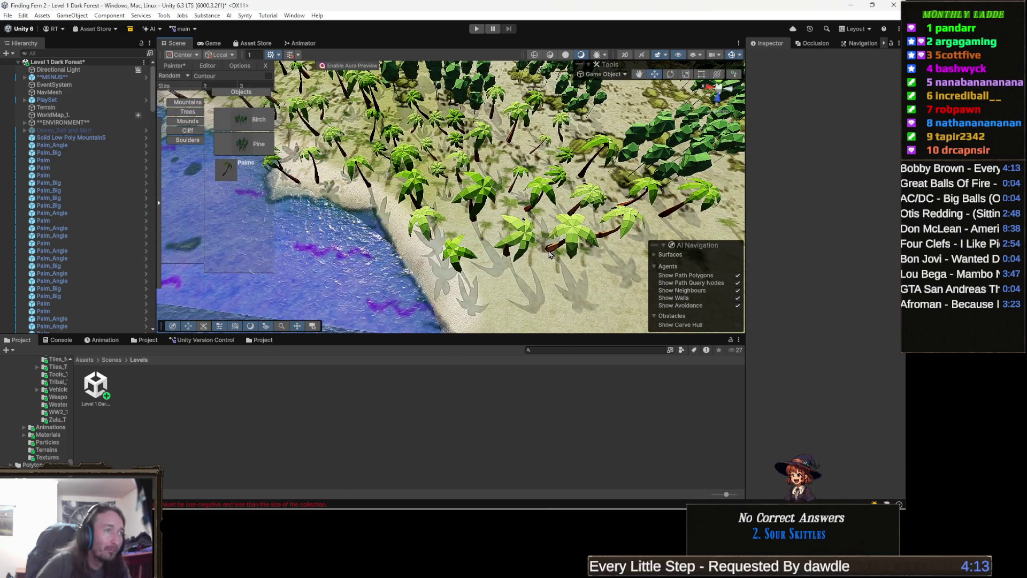
pyautogui.moveTo(513, 247)
pyautogui.mouseDown()
pyautogui.moveTo(552, 224)
pyautogui.moveTo(544, 243)
pyautogui.mouseUp()
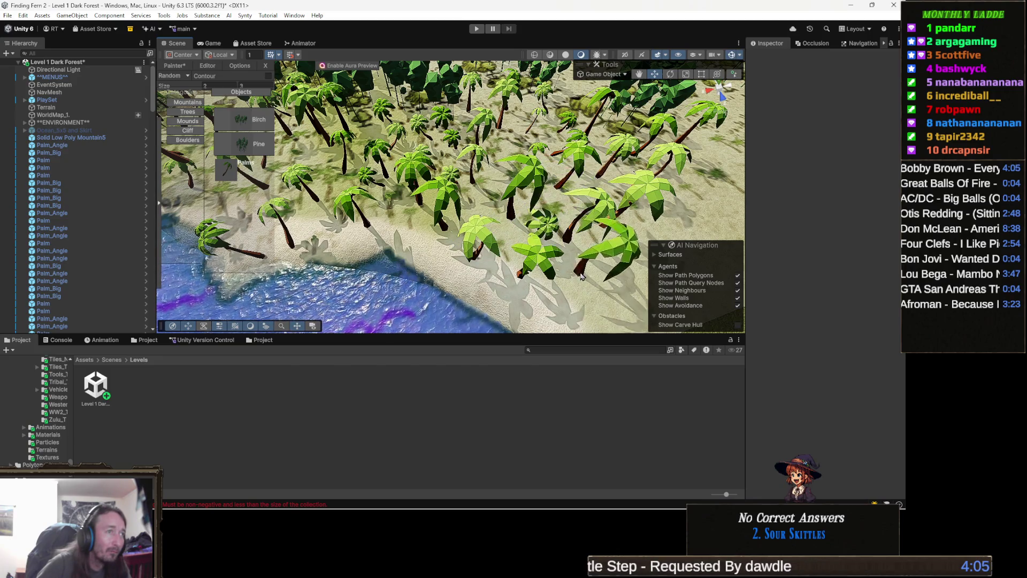
pyautogui.moveTo(586, 274)
pyautogui.mouseDown()
pyautogui.moveTo(553, 254)
pyautogui.moveTo(563, 217)
pyautogui.moveTo(551, 208)
pyautogui.mouseUp()
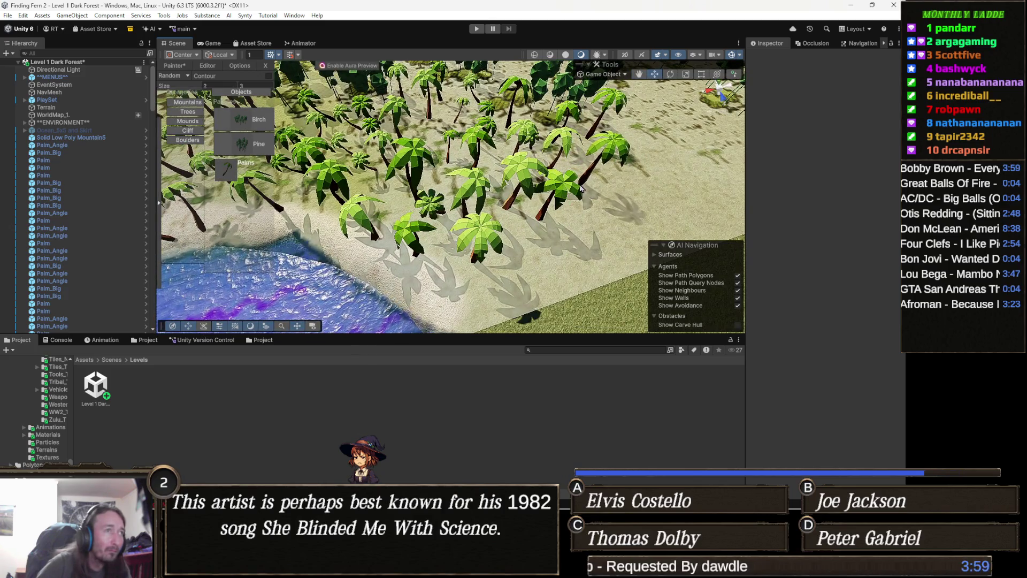
pyautogui.moveTo(482, 219)
pyautogui.mouseDown()
pyautogui.moveTo(481, 152)
pyautogui.moveTo(369, 208)
pyautogui.mouseUp()
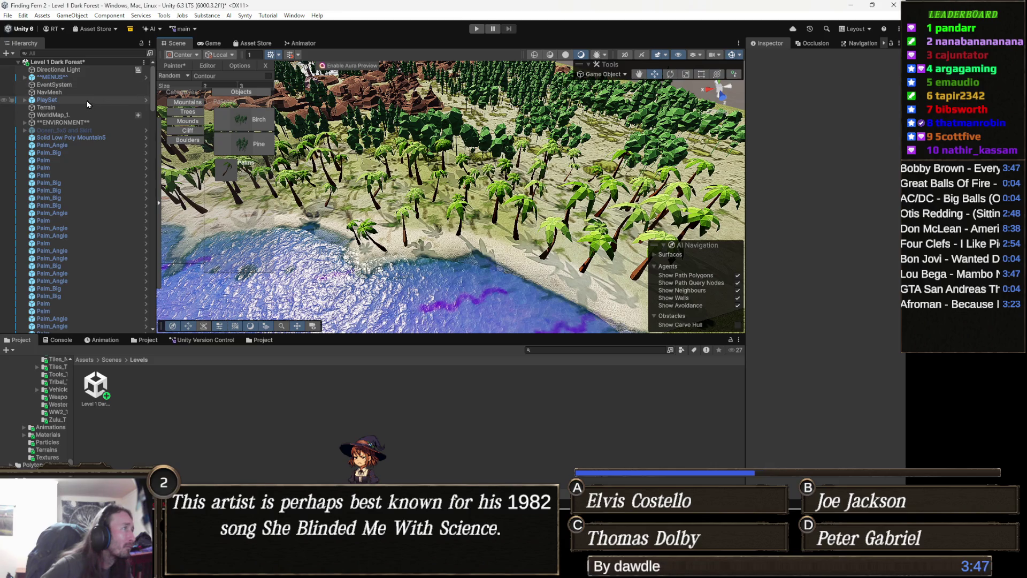
# Step: Hide the WorldMap_1 object, comparing it shown and hidden first
pyautogui.click(4, 115)
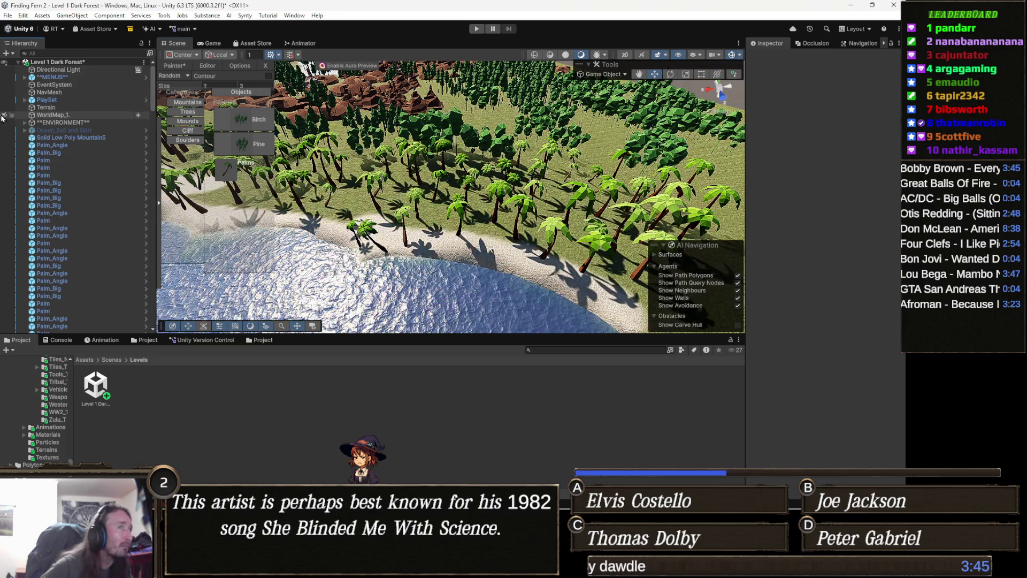
pyautogui.click(4, 115)
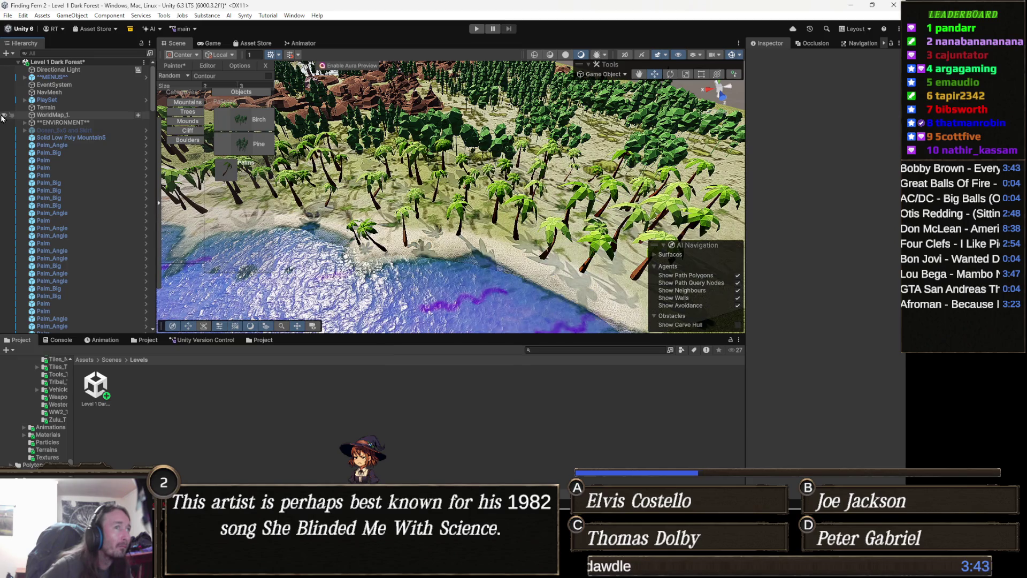
pyautogui.click(4, 115)
pyautogui.scroll(6, 348, 171)
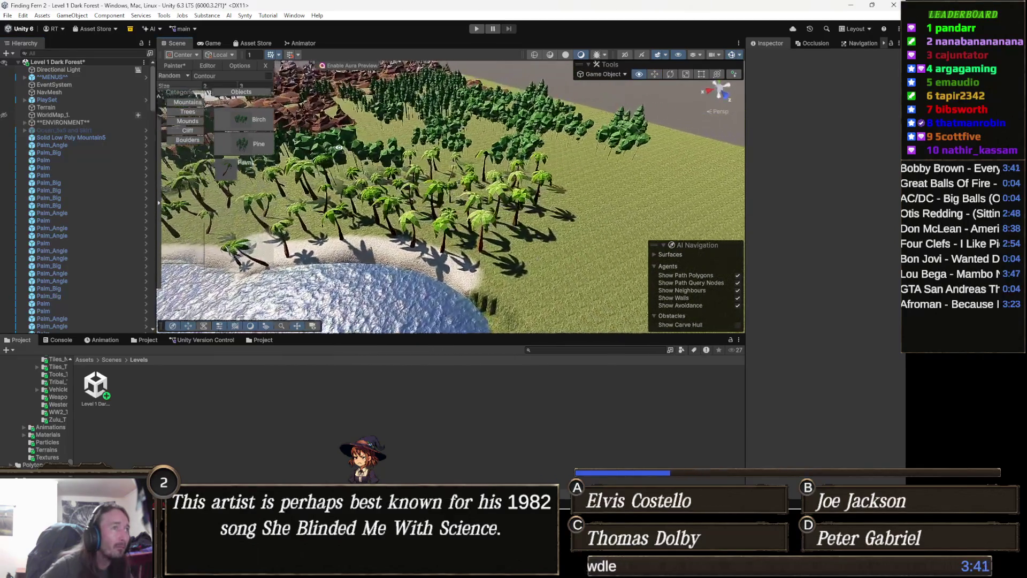
pyautogui.scroll(2, 408, 176)
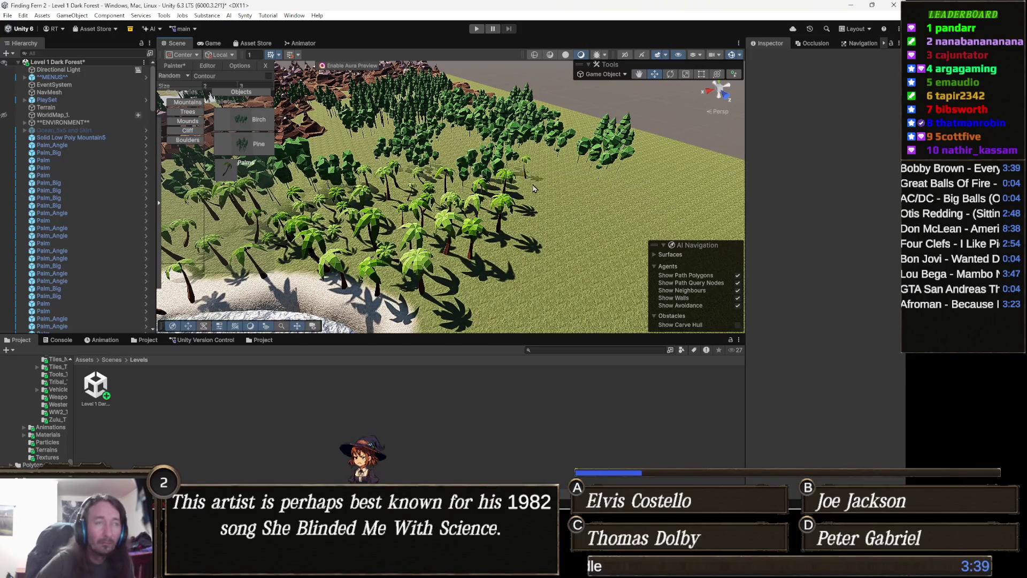
pyautogui.scroll(2, 573, 190)
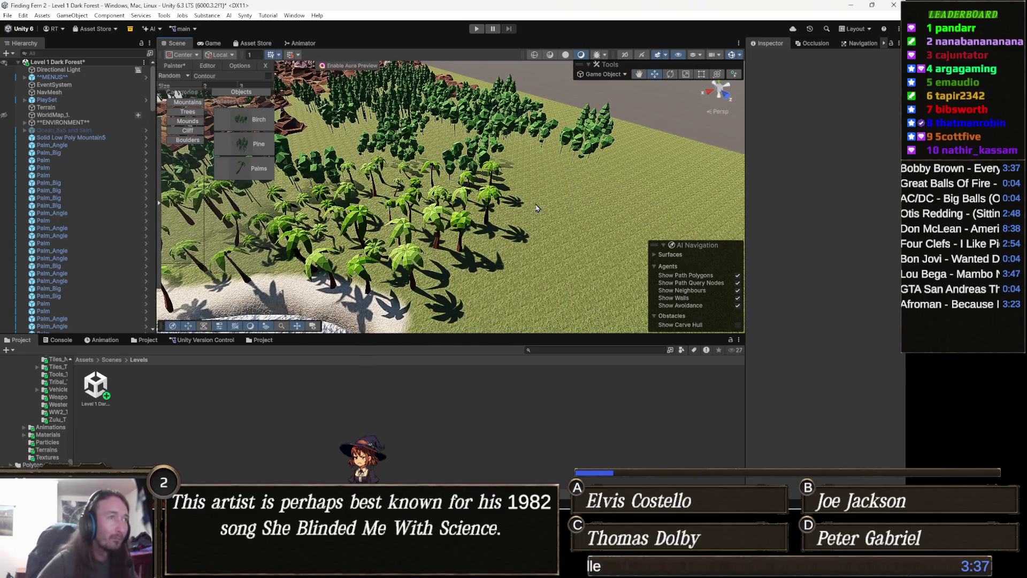
# Step: Close the Painter and pan inland over the palm forest behind the beach
pyautogui.click(269, 69)
pyautogui.moveTo(300, 118)
pyautogui.mouseDown()
pyautogui.moveTo(345, 139)
pyautogui.moveTo(504, 146)
pyautogui.moveTo(562, 160)
pyautogui.moveTo(477, 137)
pyautogui.moveTo(326, 161)
pyautogui.moveTo(344, 102)
pyautogui.moveTo(542, 207)
pyautogui.mouseUp()
pyautogui.moveTo(413, 196)
pyautogui.mouseDown()
pyautogui.moveTo(521, 214)
pyautogui.moveTo(537, 234)
pyautogui.mouseUp()
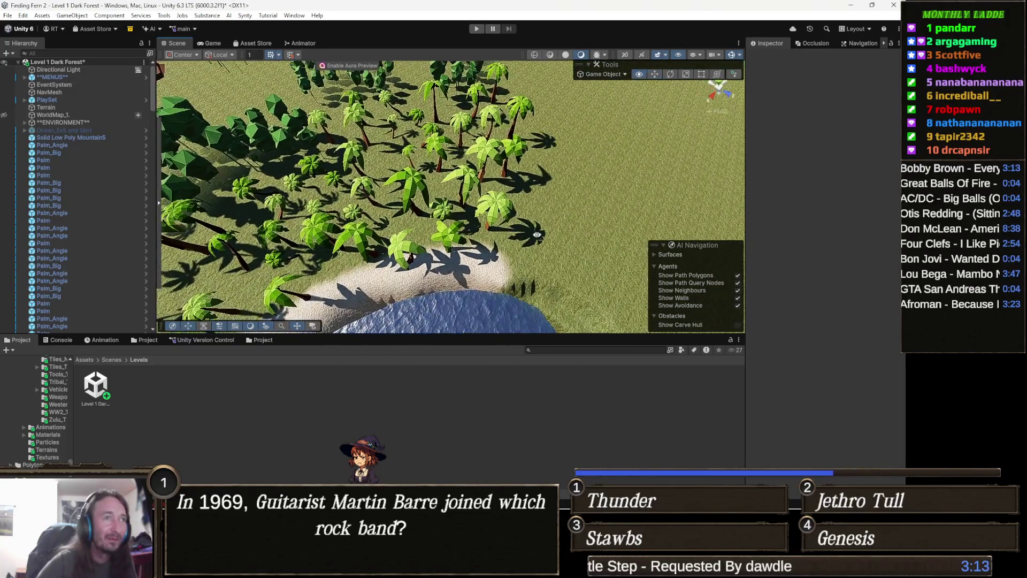
# Step: Select the Terrain and frame the water, grass edge and red rocks
pyautogui.click(623, 172)
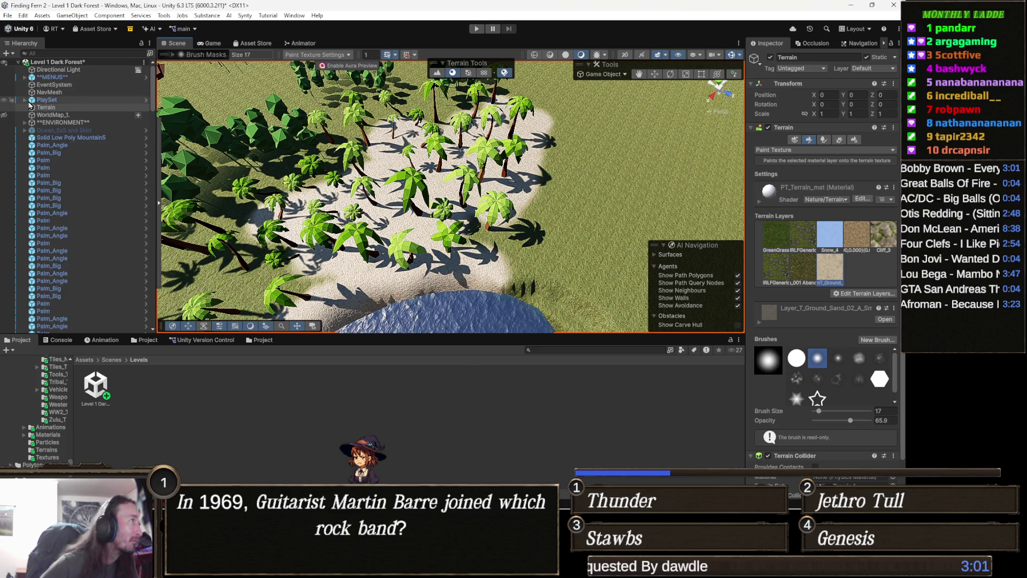
pyautogui.scroll(-5, 444, 146)
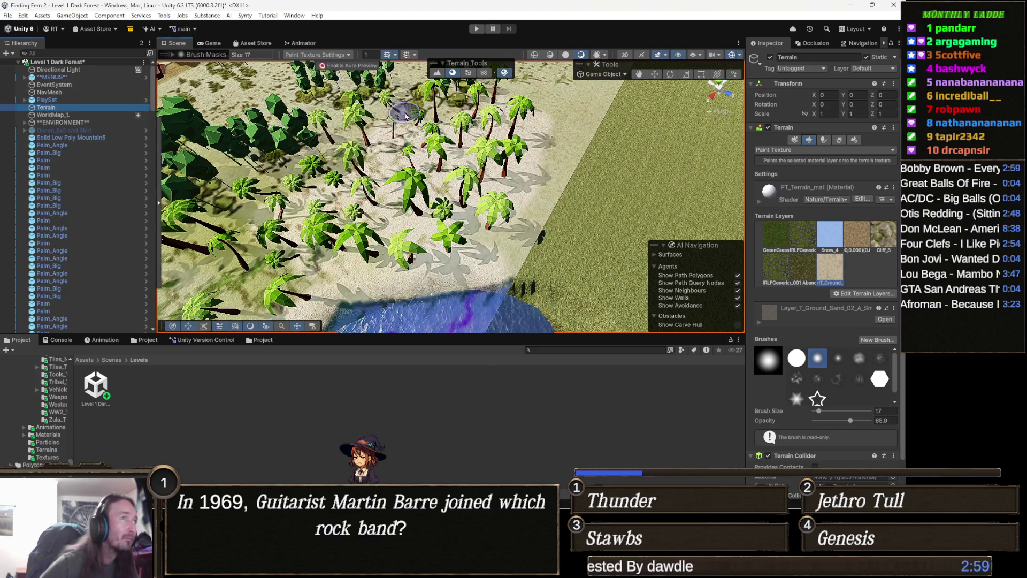
pyautogui.scroll(5, 443, 146)
pyautogui.moveTo(443, 146)
pyautogui.mouseDown()
pyautogui.moveTo(309, 262)
pyautogui.moveTo(487, 187)
pyautogui.mouseUp()
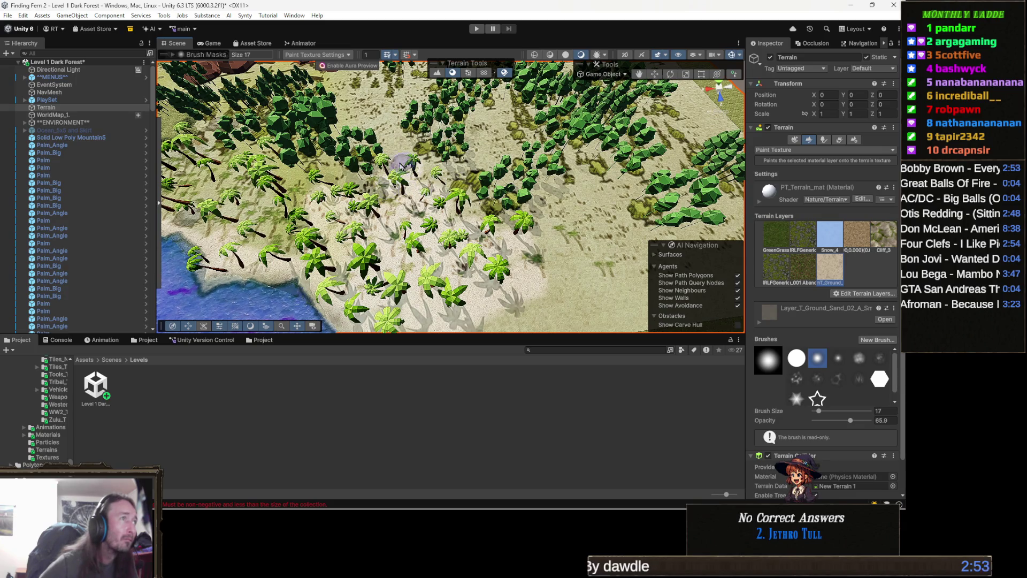
pyautogui.moveTo(368, 154)
pyautogui.mouseDown()
pyautogui.moveTo(526, 197)
pyautogui.moveTo(438, 246)
pyautogui.moveTo(501, 209)
pyautogui.mouseUp()
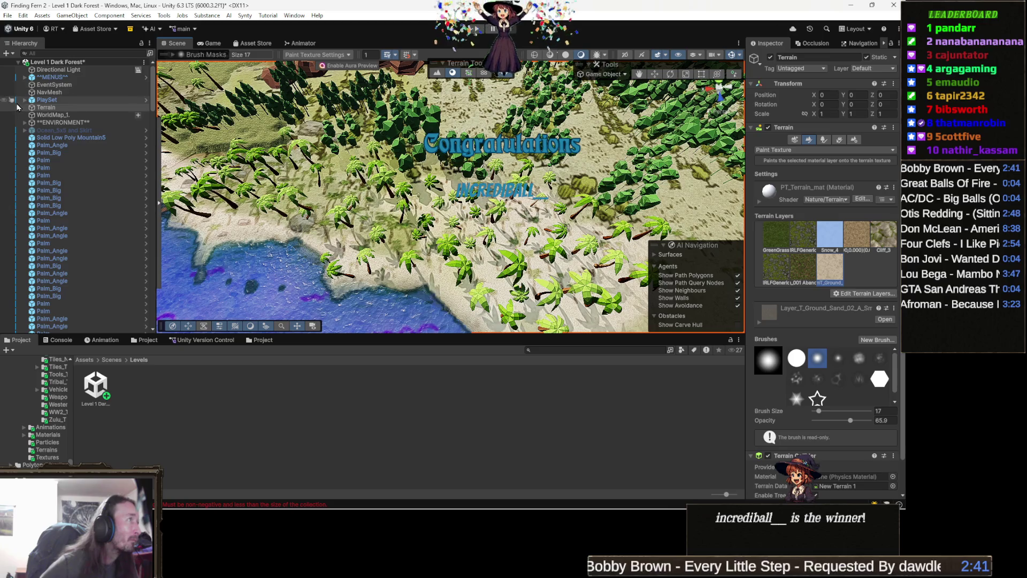
# Step: Brush sand texture along the grass edge and across the beach between the palms
pyautogui.click(4, 114)
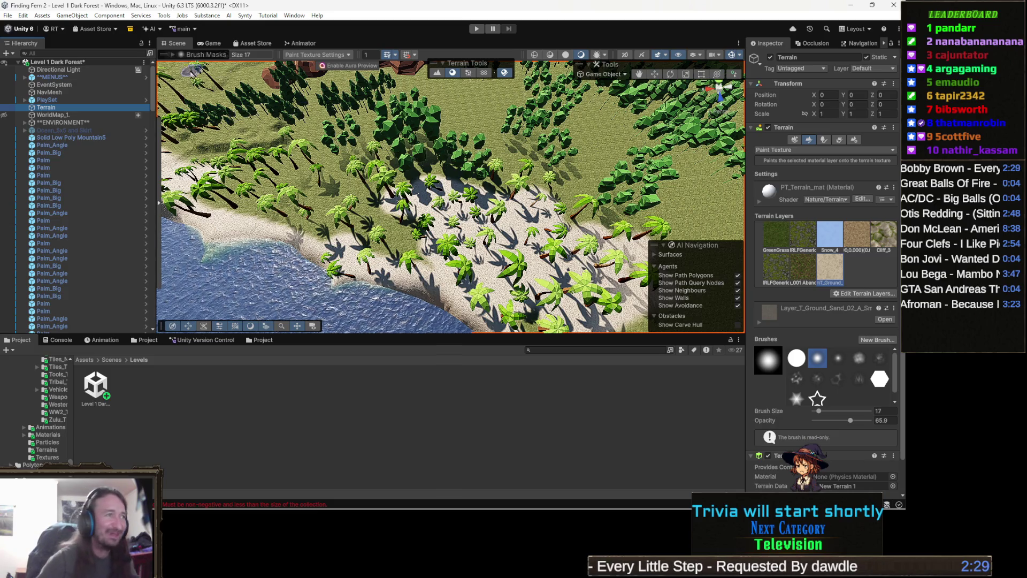
pyautogui.scroll(5, 428, 203)
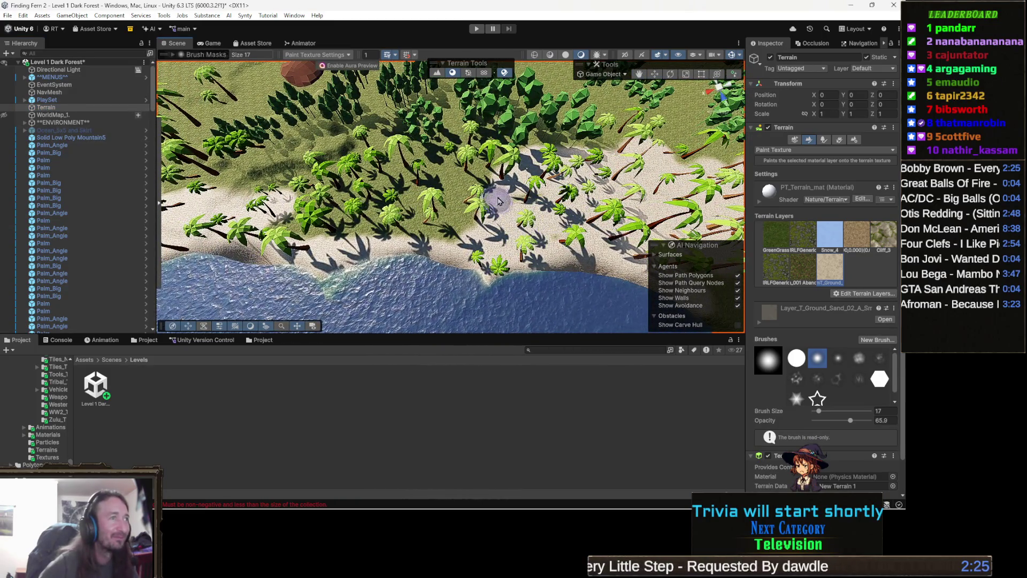
pyautogui.moveTo(511, 174)
pyautogui.mouseDown()
pyautogui.moveTo(420, 185)
pyautogui.moveTo(396, 170)
pyautogui.moveTo(401, 150)
pyautogui.moveTo(368, 170)
pyautogui.moveTo(417, 188)
pyautogui.moveTo(278, 194)
pyautogui.mouseUp()
pyautogui.scroll(5, 428, 225)
pyautogui.moveTo(429, 227); pyautogui.dragTo(509, 237)
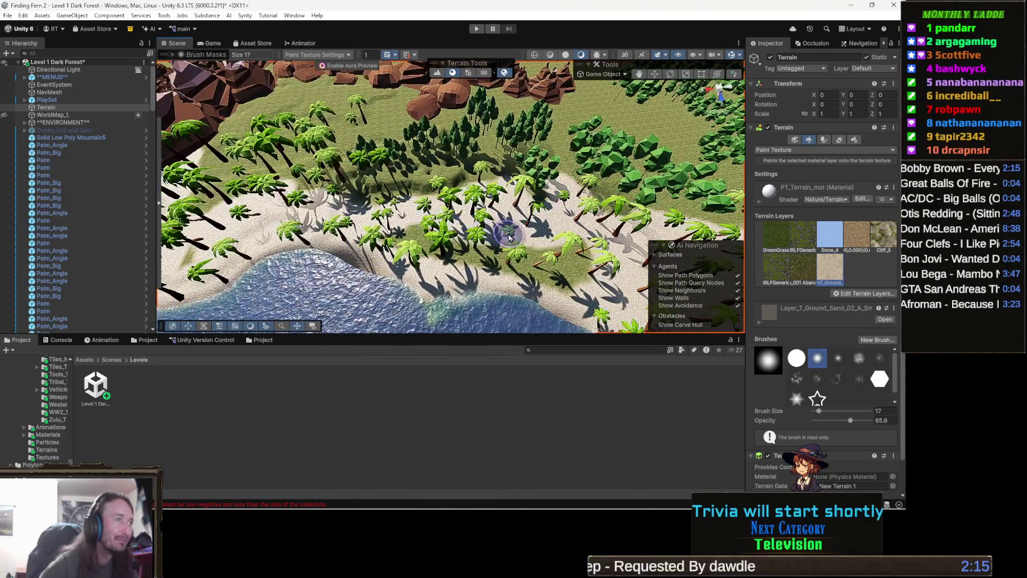
pyautogui.moveTo(565, 270)
pyautogui.mouseDown()
pyautogui.moveTo(591, 227)
pyautogui.moveTo(568, 226)
pyautogui.moveTo(571, 236)
pyautogui.moveTo(545, 255)
pyautogui.moveTo(564, 235)
pyautogui.moveTo(576, 250)
pyautogui.mouseUp()
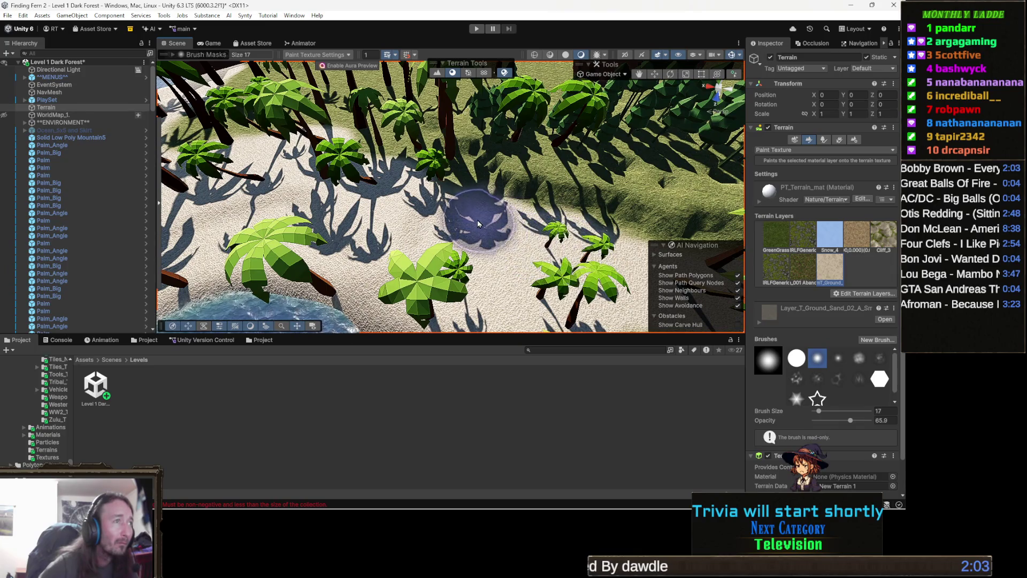
pyautogui.moveTo(401, 218)
pyautogui.mouseDown()
pyautogui.moveTo(465, 275)
pyautogui.moveTo(388, 247)
pyautogui.mouseUp()
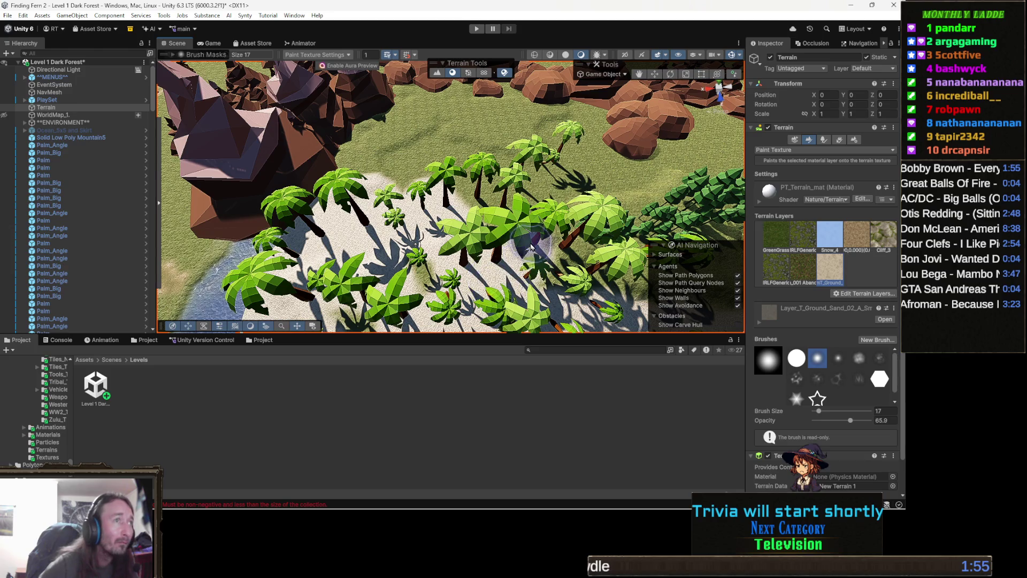
pyautogui.moveTo(515, 216); pyautogui.dragTo(532, 186)
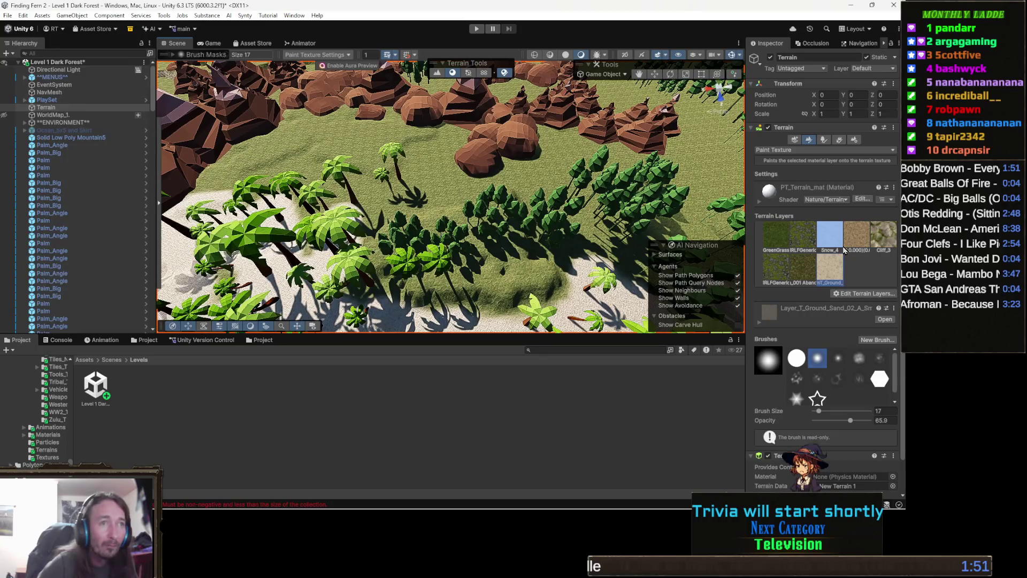
# Step: Fly the view across the terrain toward the coast and palm beach
pyautogui.press('Right')
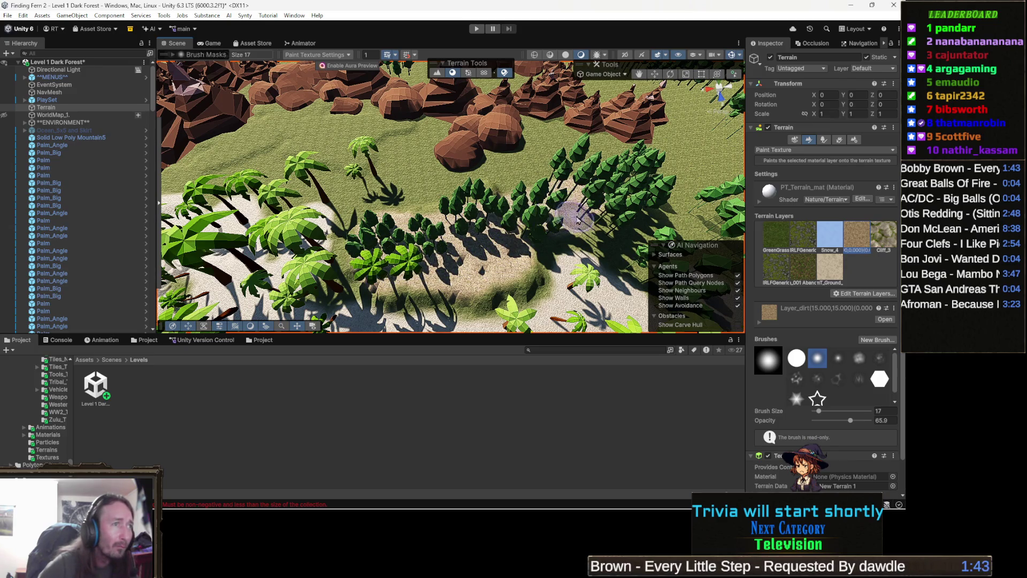
pyautogui.press('Up')
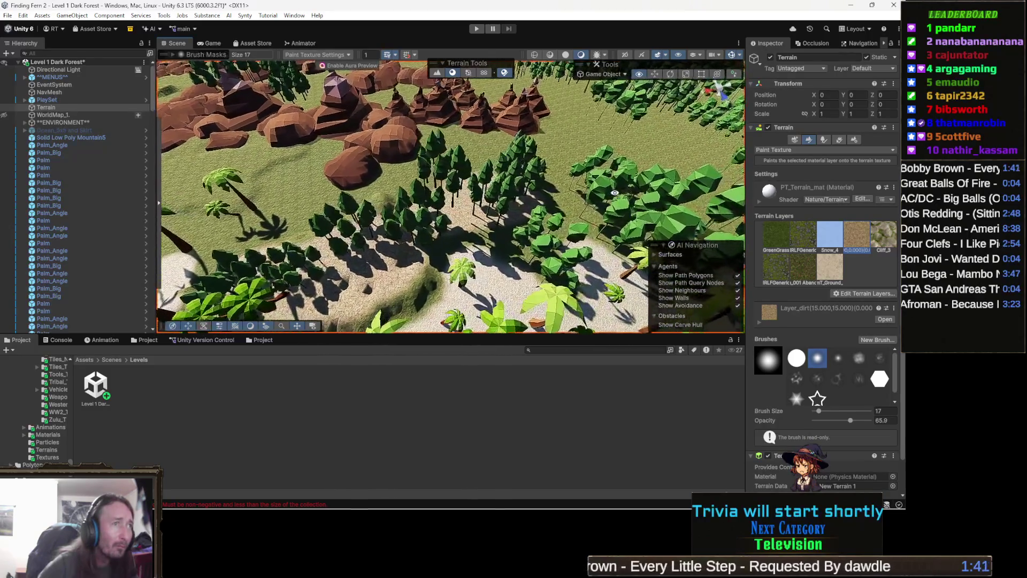
pyautogui.scroll(-5, 535, 187)
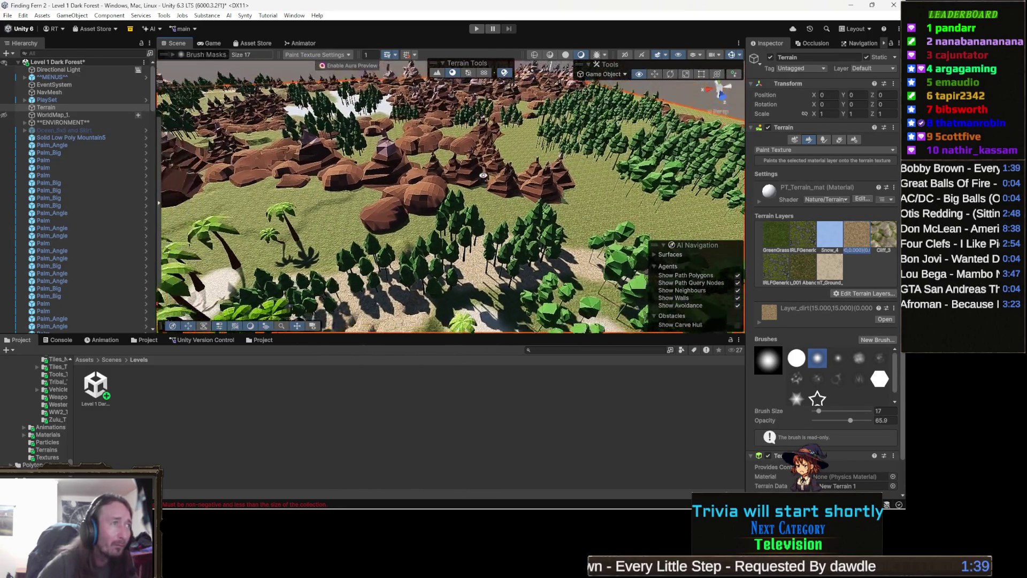
pyautogui.moveTo(483, 175)
pyautogui.mouseDown()
pyautogui.moveTo(504, 183)
pyautogui.moveTo(469, 245)
pyautogui.mouseUp()
pyautogui.scroll(5, 466, 249)
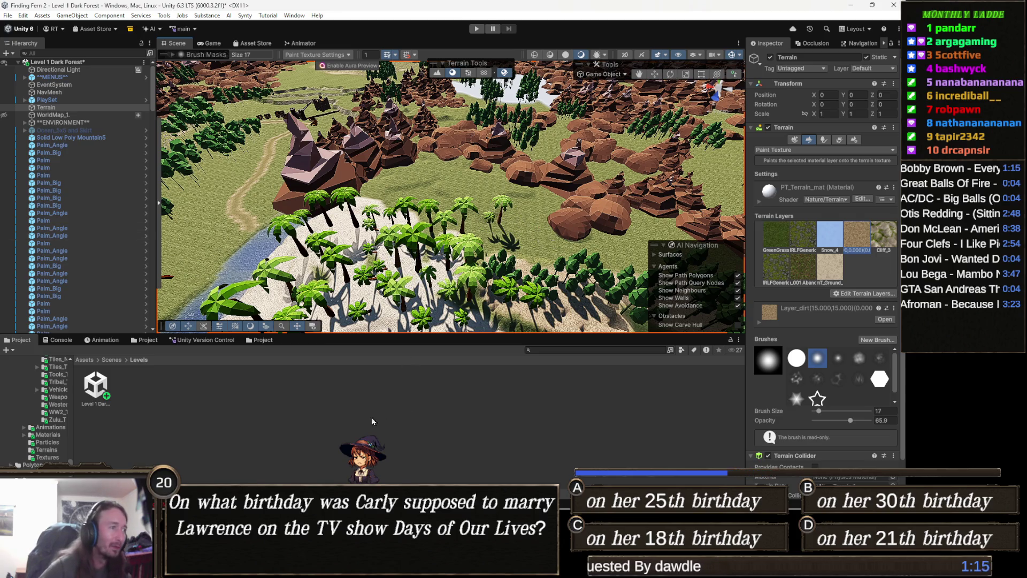
# Step: Deselect the Terrain and look down on the beach and river mouth
pyautogui.click(343, 414)
pyautogui.moveTo(395, 204); pyautogui.dragTo(395, 236)
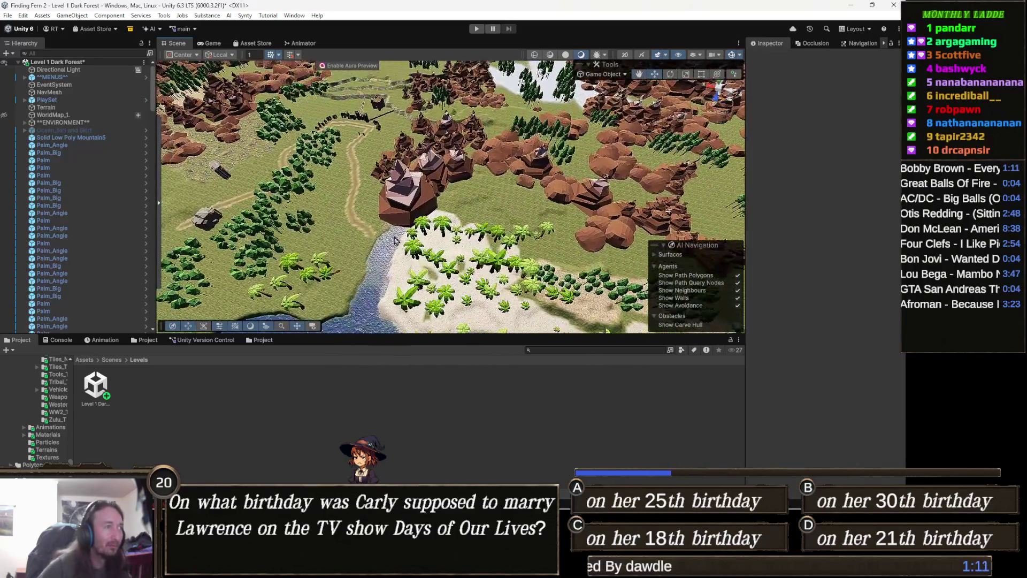
pyautogui.scroll(10, 395, 236)
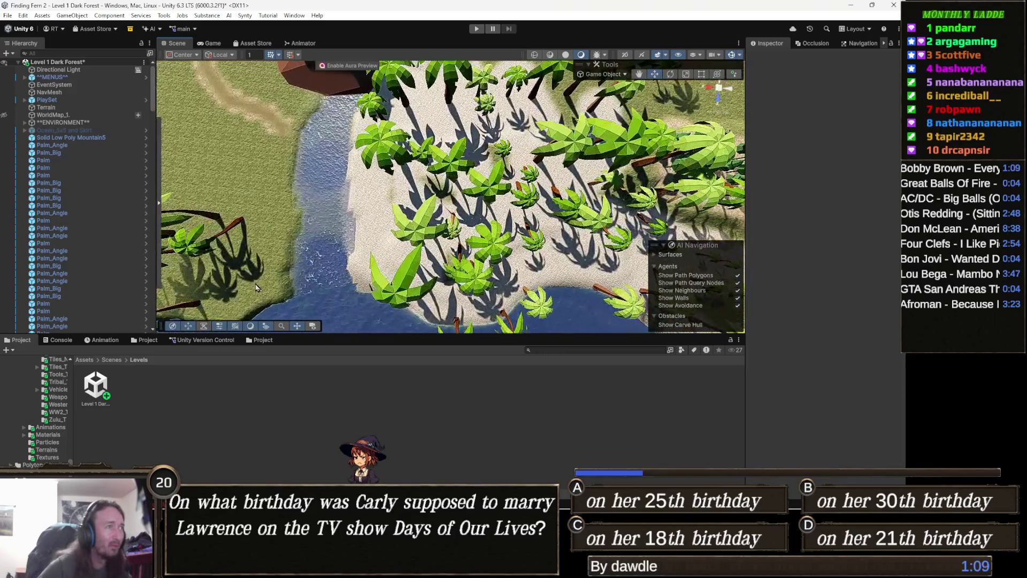
pyautogui.scroll(10, 256, 287)
pyautogui.moveTo(464, 277); pyautogui.dragTo(544, 237)
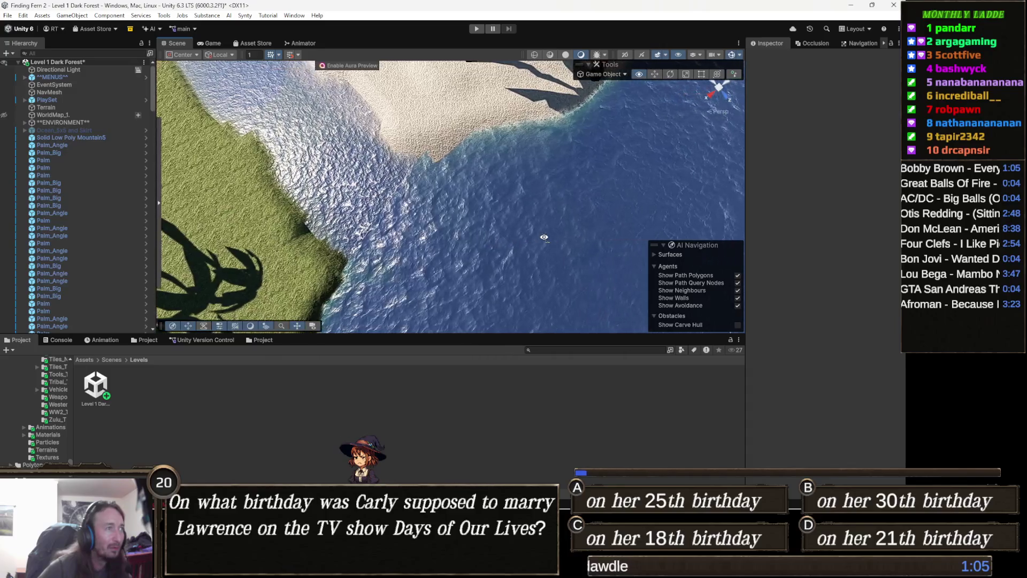
pyautogui.scroll(3, 545, 237)
pyautogui.scroll(-10, 545, 236)
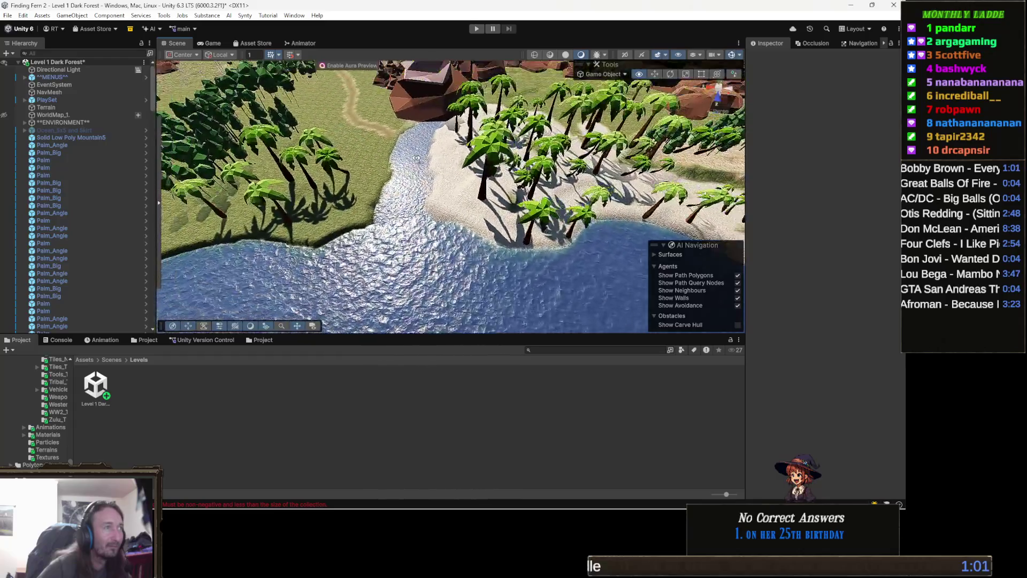
pyautogui.scroll(-10, 546, 237)
pyautogui.moveTo(545, 237); pyautogui.dragTo(428, 253)
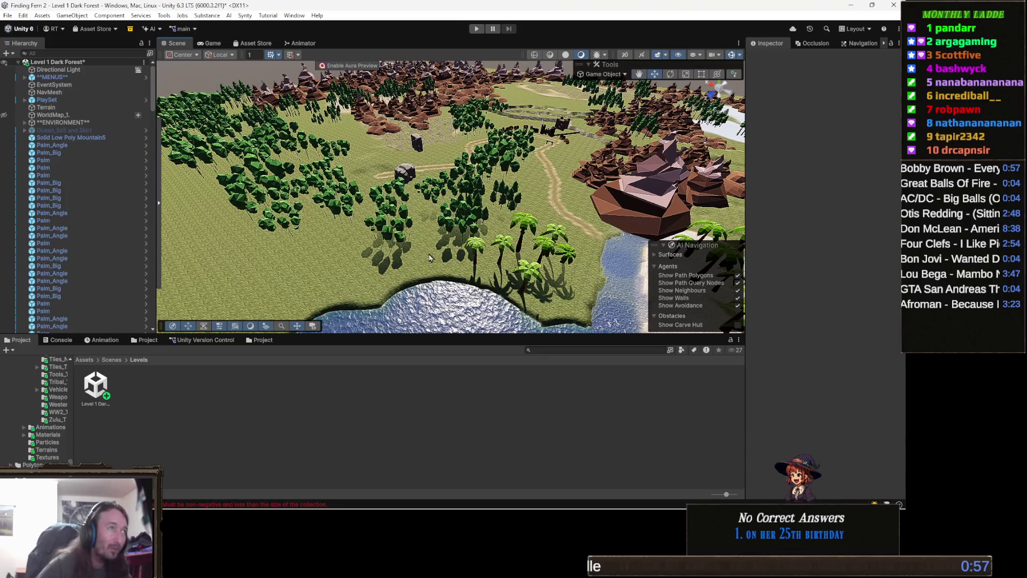
pyautogui.moveTo(451, 198)
pyautogui.mouseDown()
pyautogui.moveTo(415, 245)
pyautogui.moveTo(423, 246)
pyautogui.mouseUp()
pyautogui.scroll(5, 415, 245)
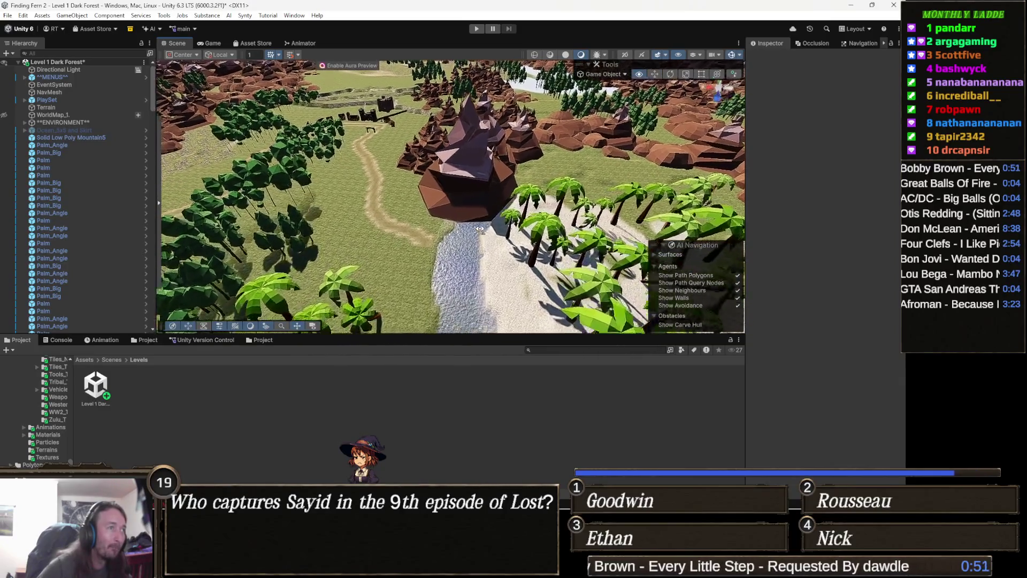
pyautogui.moveTo(481, 267); pyautogui.dragTo(479, 301)
pyautogui.scroll(-5, 479, 303)
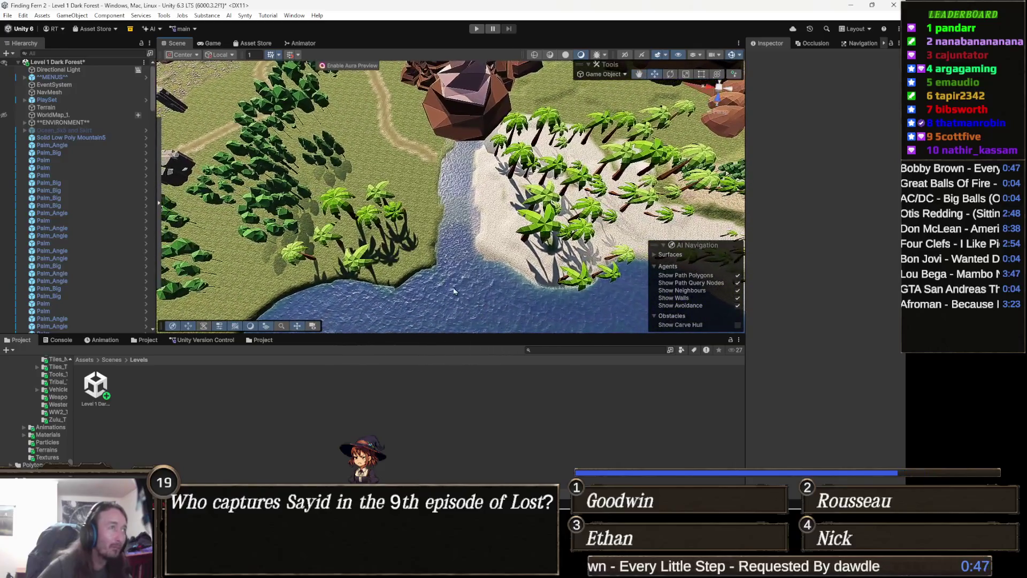
pyautogui.click(73, 101)
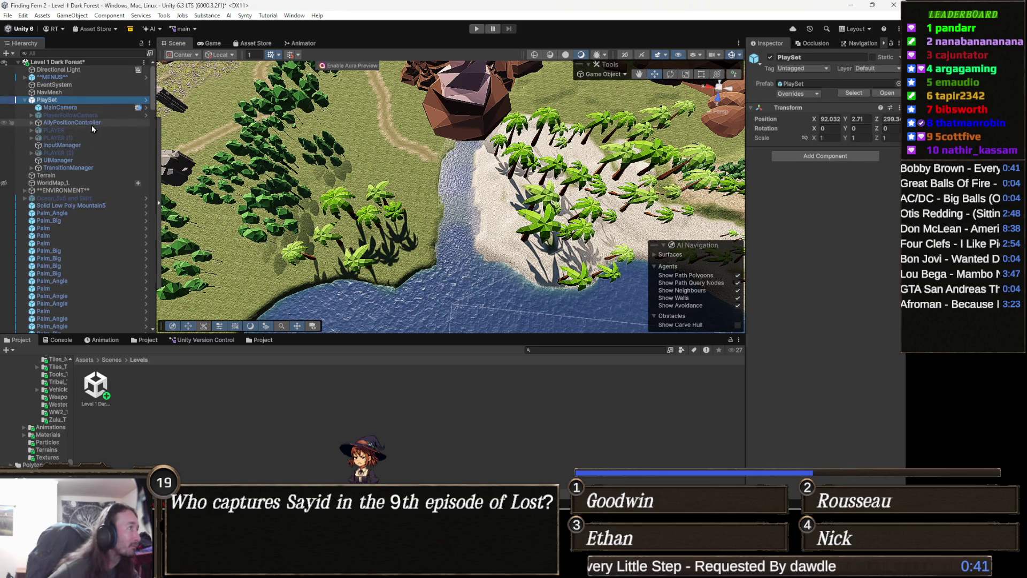
# Step: Align MainCamera with the current Scene view and enter Play mode
pyautogui.doubleClick(88, 106)
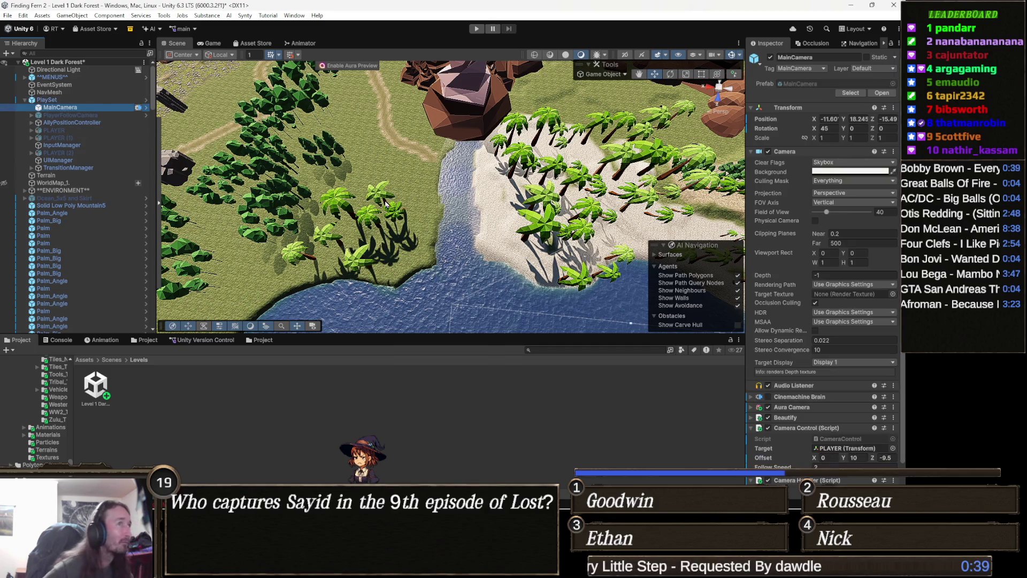
pyautogui.hotkey('ctrl', 'shift', 'f')
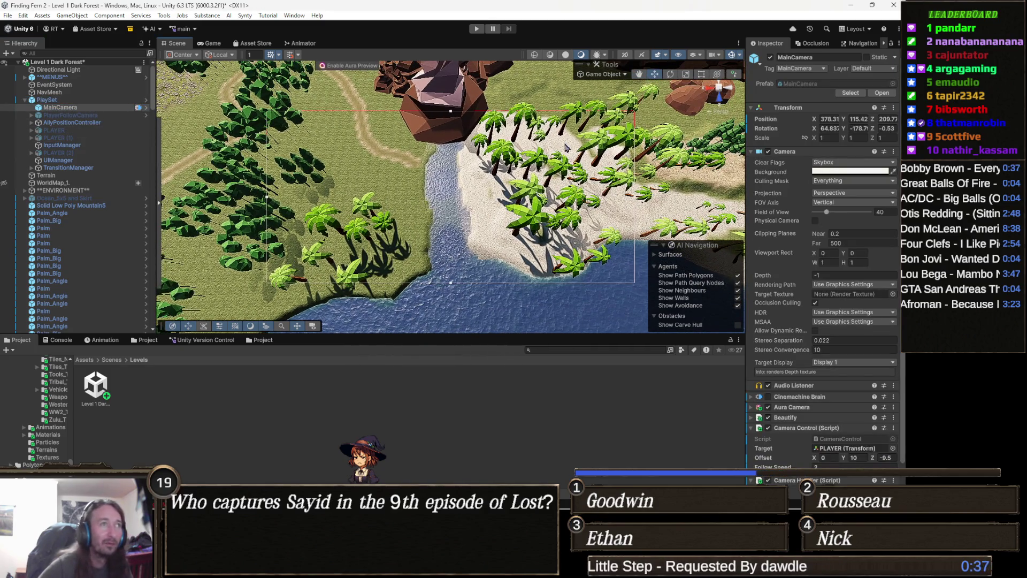
pyautogui.click(476, 29)
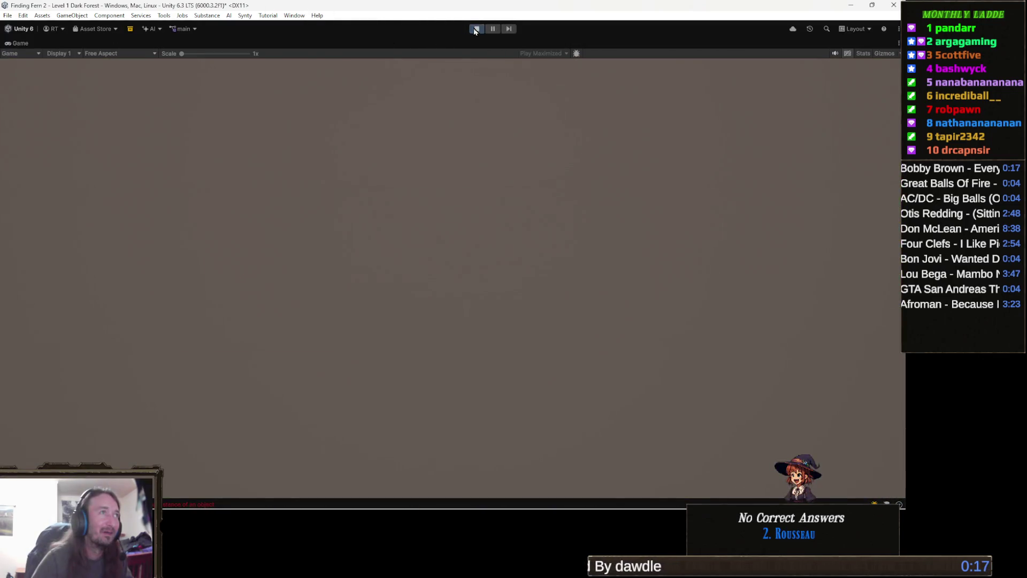
# Step: Stop play, disable MainCamera's Camera Handler script, and start a new play test
pyautogui.click(476, 28)
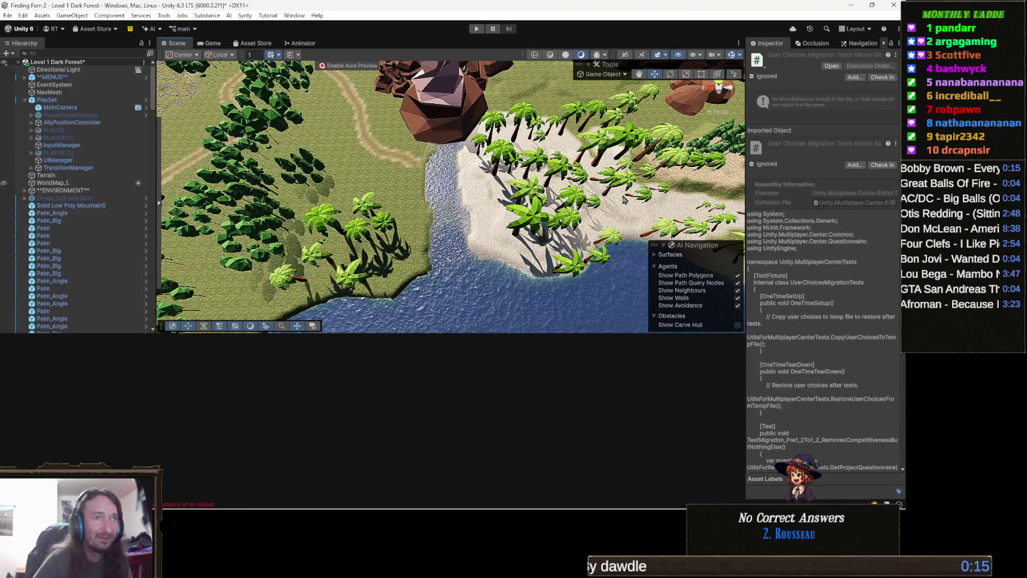
pyautogui.click(74, 107)
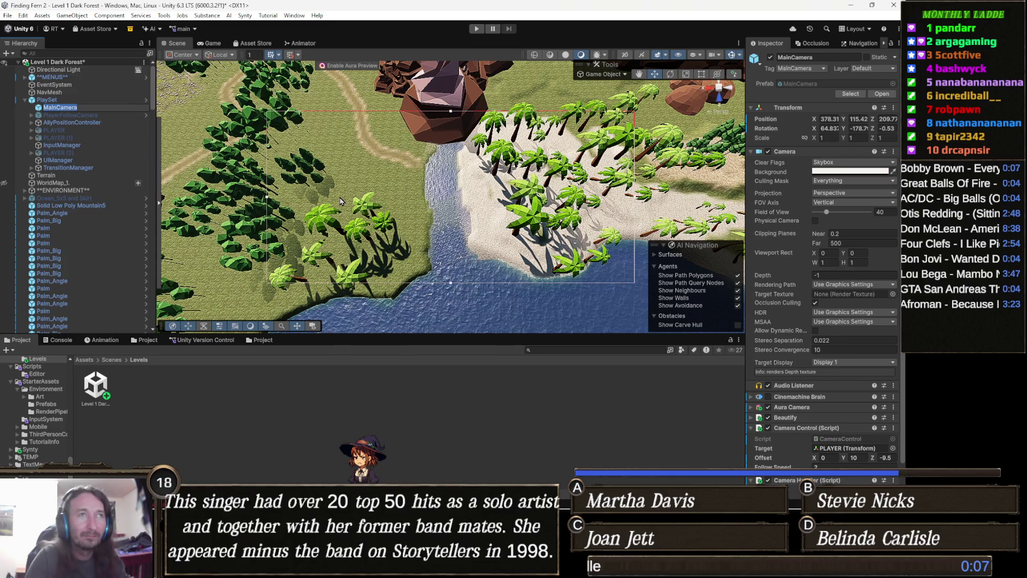
pyautogui.scroll(-2, 833, 382)
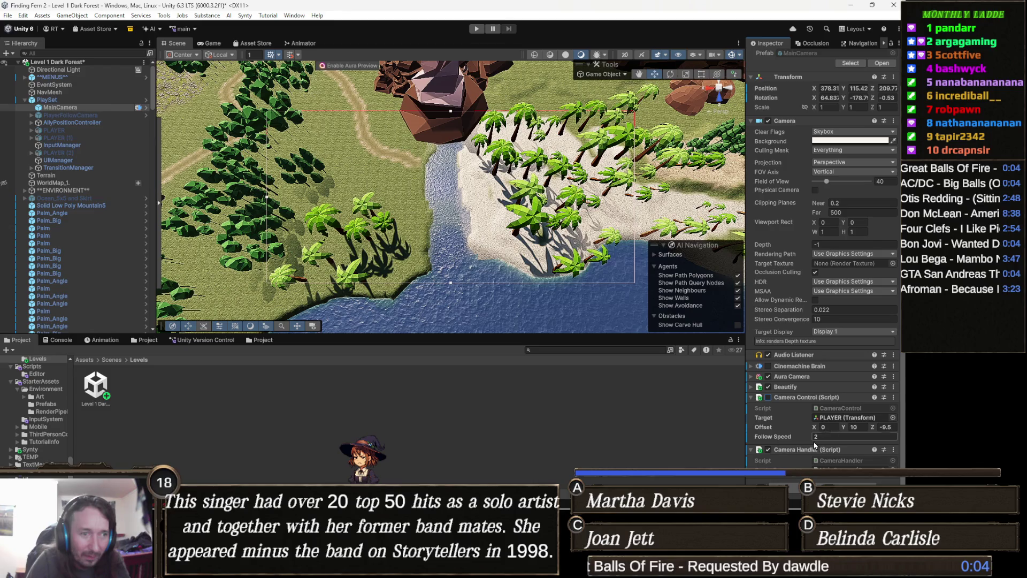
pyautogui.click(769, 451)
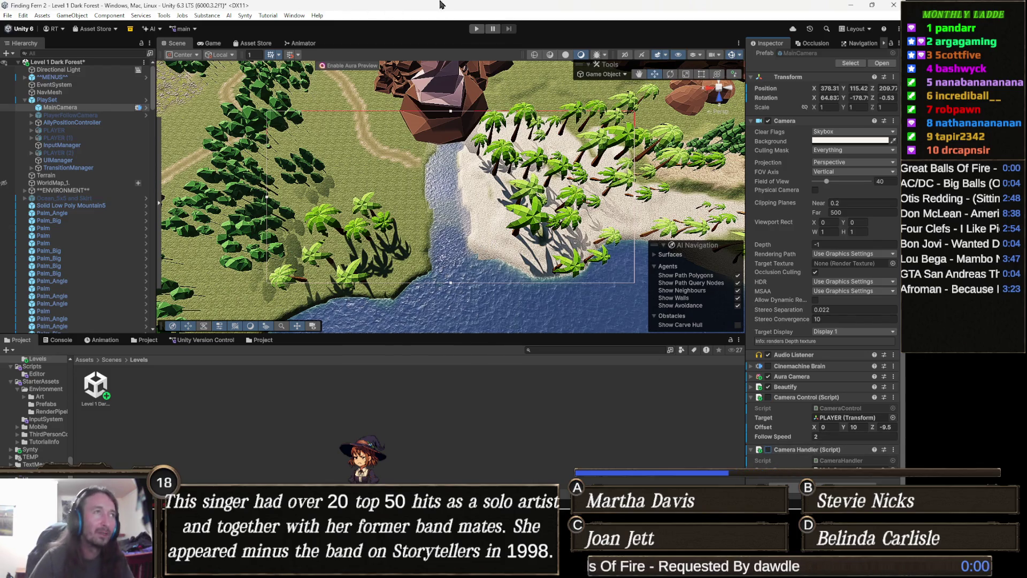
pyautogui.click(475, 28)
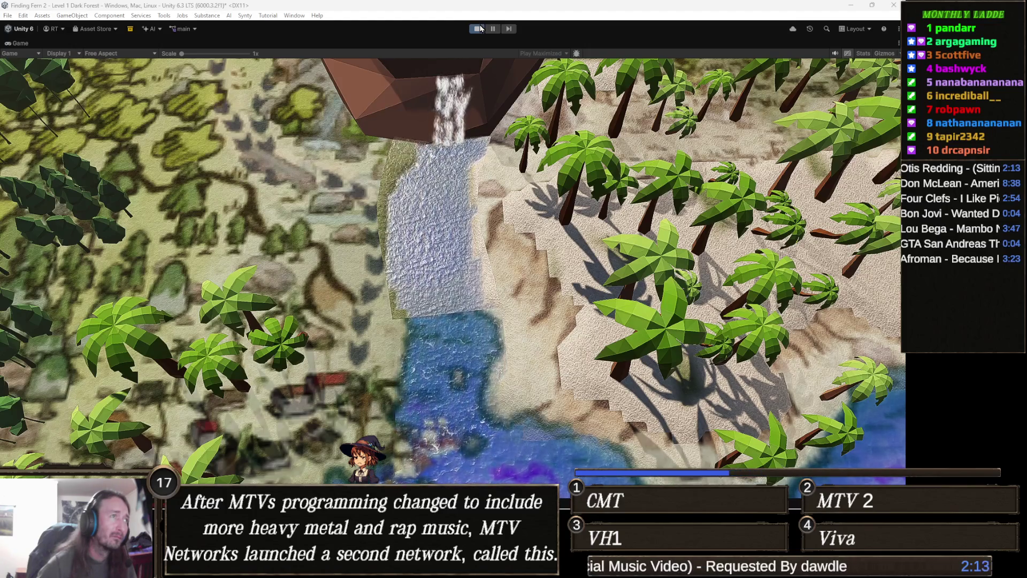
pyautogui.click(478, 29)
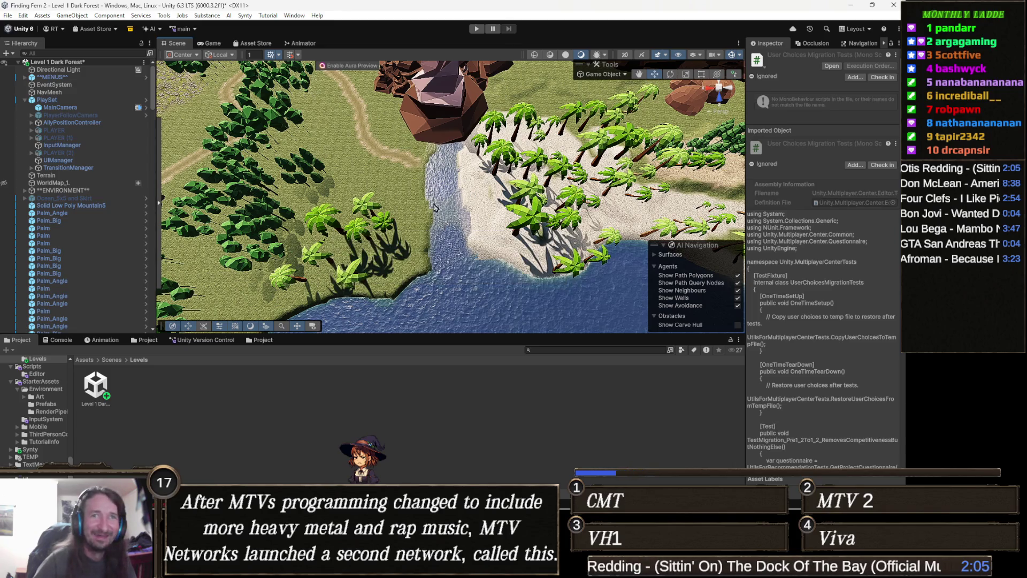
pyautogui.scroll(10, 496, 195)
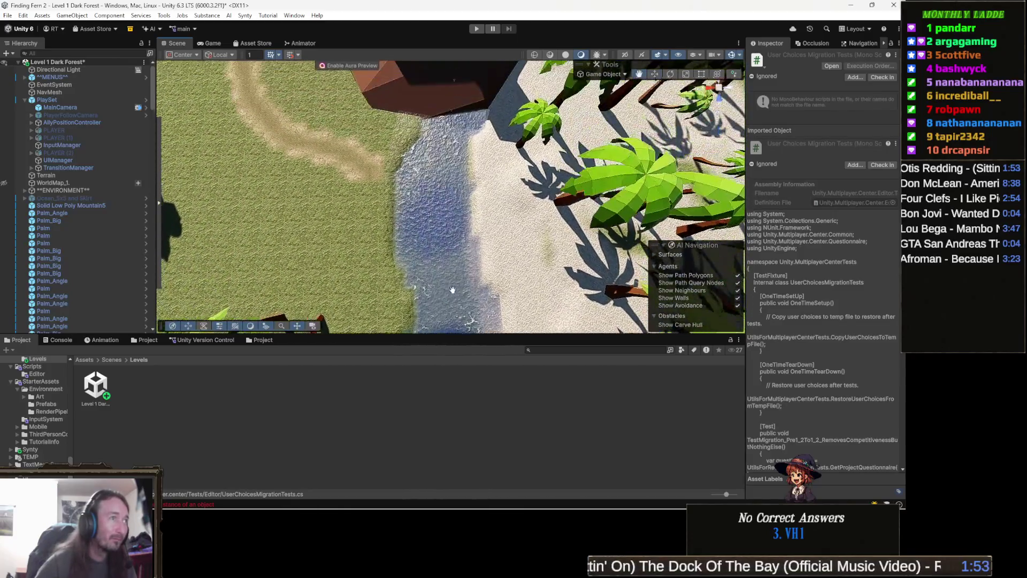
pyautogui.moveTo(440, 255)
pyautogui.mouseDown()
pyautogui.moveTo(443, 205)
pyautogui.moveTo(411, 262)
pyautogui.moveTo(697, 92)
pyautogui.moveTo(504, 105)
pyautogui.moveTo(785, 43)
pyautogui.moveTo(833, 461)
pyautogui.moveTo(840, 444)
pyautogui.moveTo(885, 446)
pyautogui.moveTo(851, 444)
pyautogui.mouseUp()
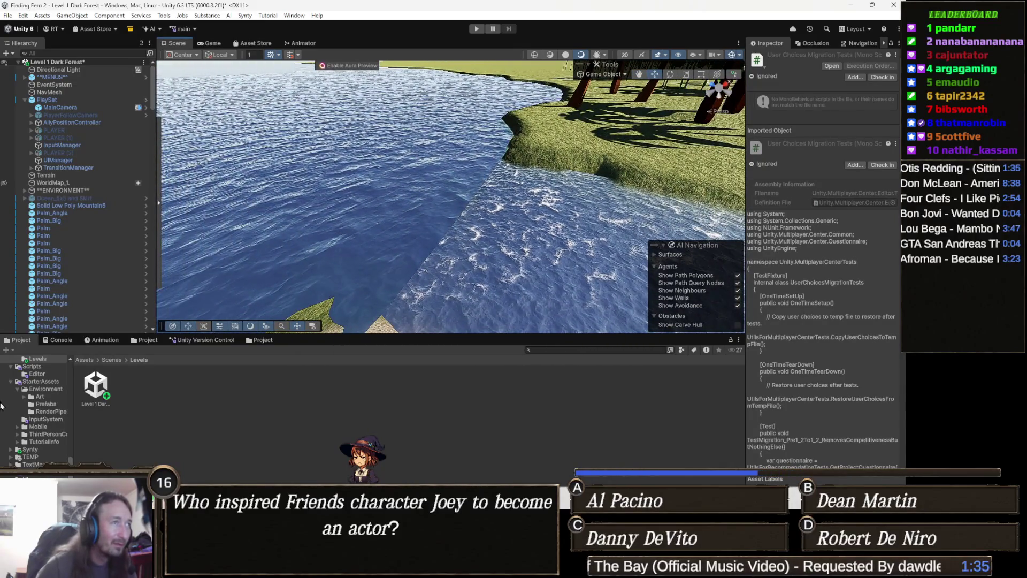
# Step: Select and frame the RamSpline river, showing its Basic settings with width 20
pyautogui.click(544, 260)
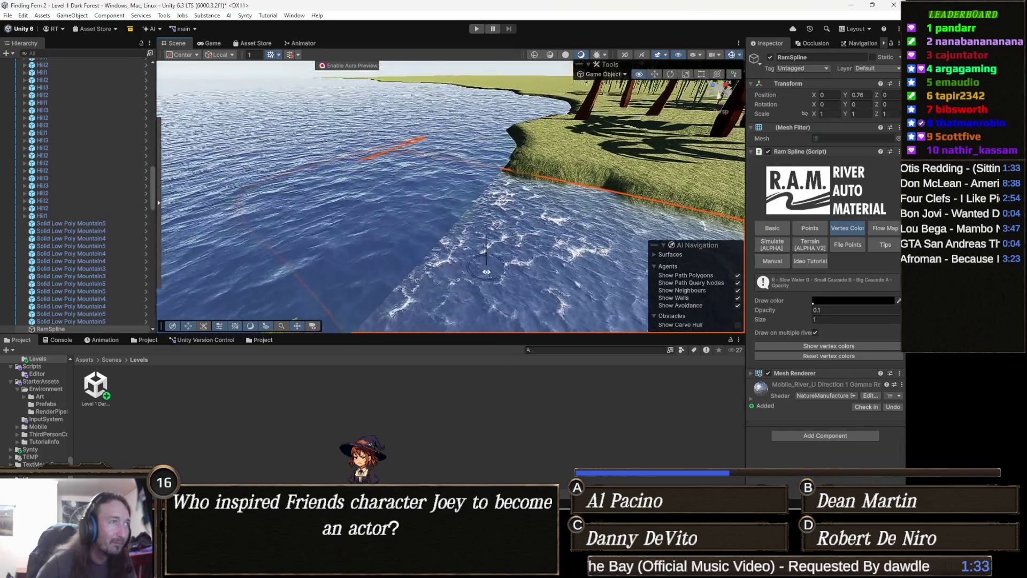
pyautogui.moveTo(453, 282)
pyautogui.mouseDown()
pyautogui.moveTo(659, 259)
pyautogui.moveTo(448, 241)
pyautogui.moveTo(473, 257)
pyautogui.moveTo(540, 252)
pyautogui.mouseUp()
pyautogui.press('f')
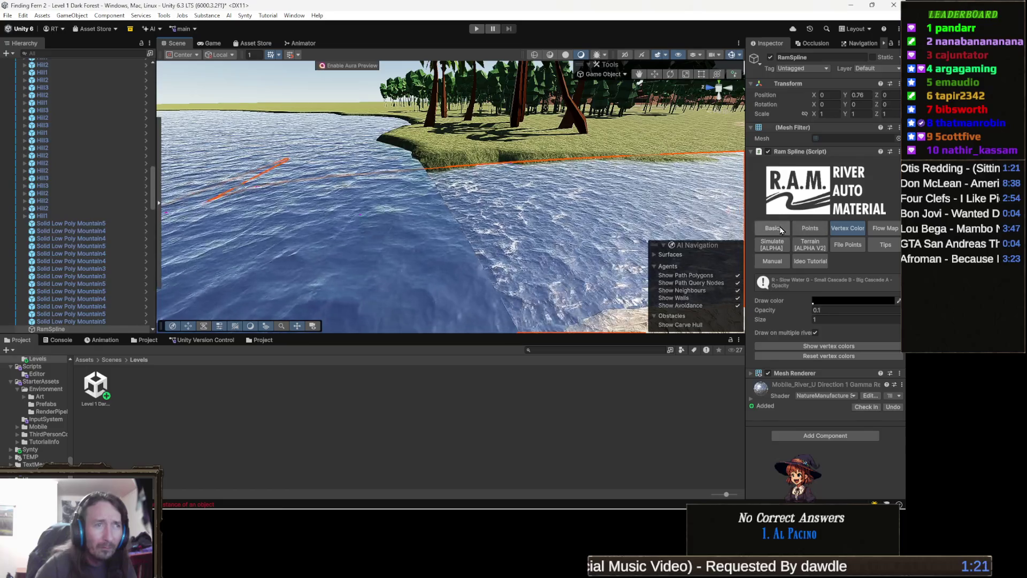
pyautogui.click(775, 231)
pyautogui.moveTo(495, 235)
pyautogui.mouseDown()
pyautogui.moveTo(631, 209)
pyautogui.moveTo(465, 215)
pyautogui.moveTo(534, 199)
pyautogui.moveTo(748, 224)
pyautogui.mouseUp()
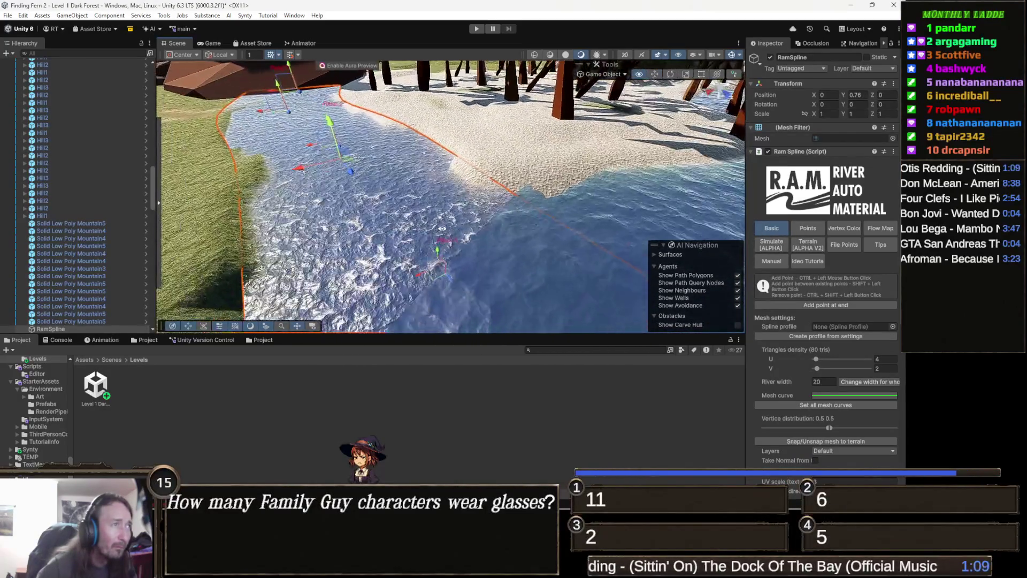
# Step: Shift one RamSpline point along Z and lower the river surface to about Y 0.12
pyautogui.moveTo(513, 240); pyautogui.dragTo(566, 232)
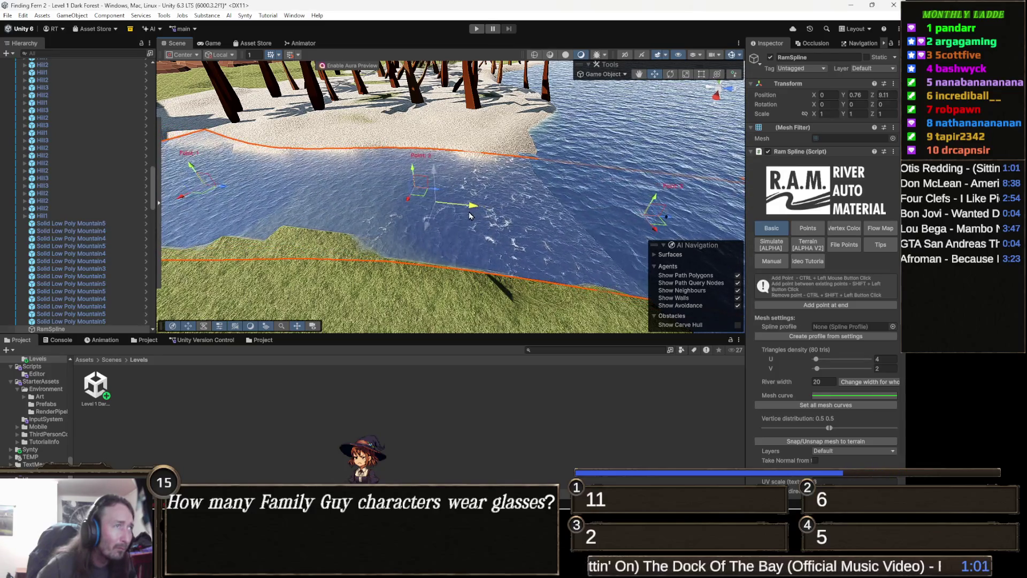
pyautogui.moveTo(500, 220); pyautogui.dragTo(503, 220)
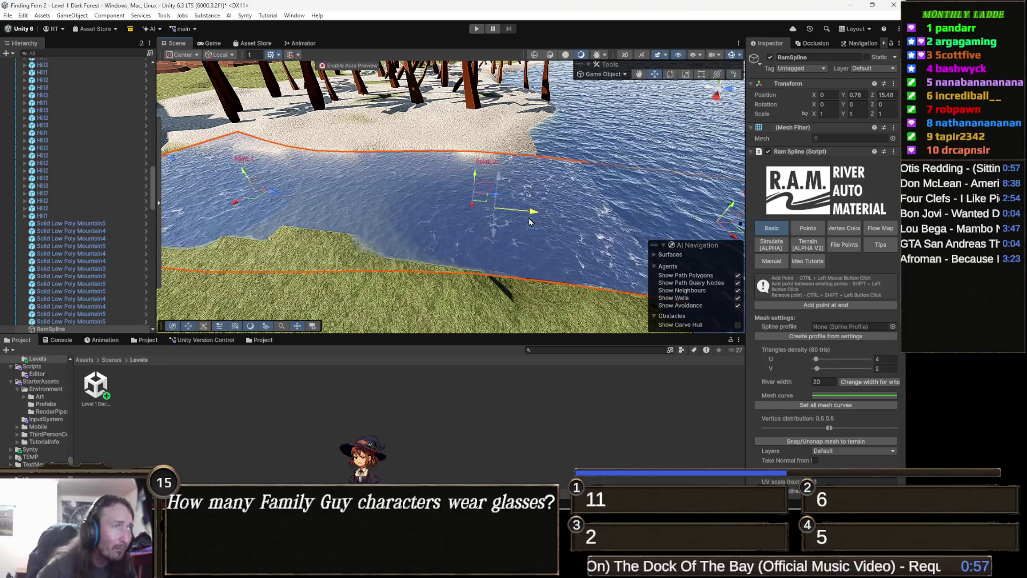
pyautogui.moveTo(556, 222)
pyautogui.mouseDown()
pyautogui.moveTo(714, 161)
pyautogui.moveTo(128, 193)
pyautogui.moveTo(137, 181)
pyautogui.moveTo(129, 168)
pyautogui.mouseUp()
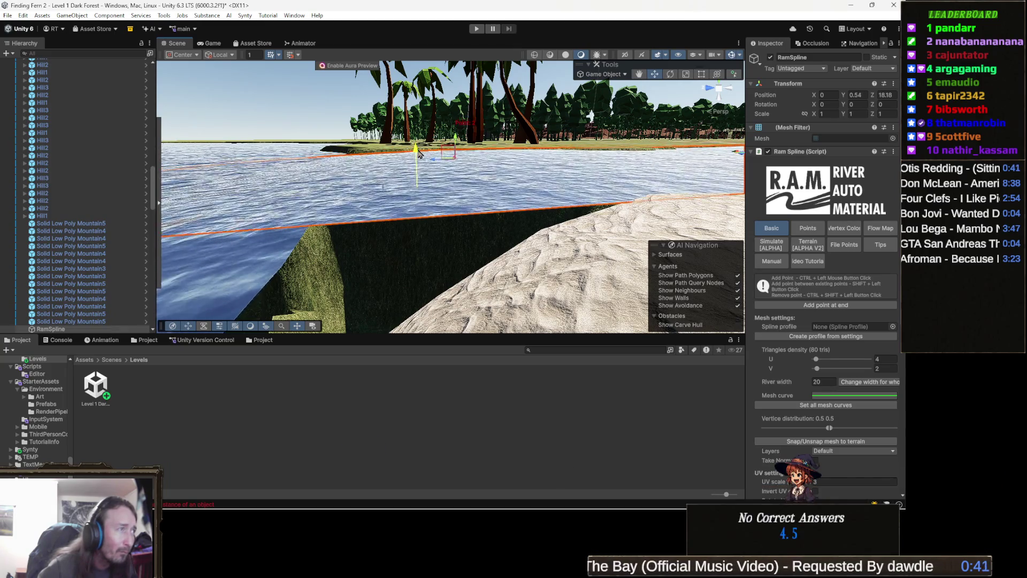
pyautogui.moveTo(418, 154)
pyautogui.mouseDown()
pyautogui.moveTo(358, 139)
pyautogui.moveTo(354, 126)
pyautogui.mouseUp()
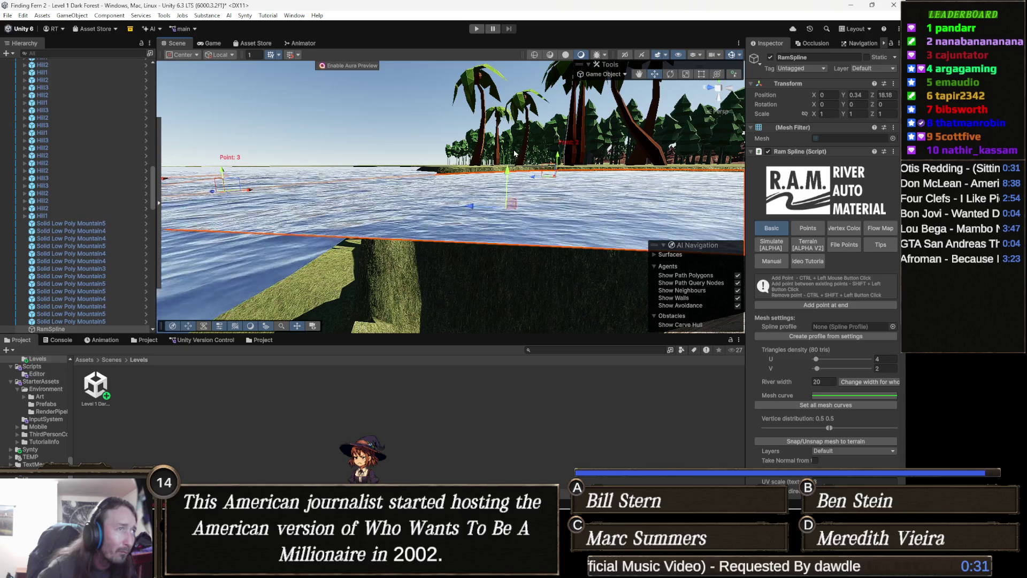
pyautogui.moveTo(509, 170)
pyautogui.mouseDown()
pyautogui.moveTo(509, 178)
pyautogui.moveTo(297, 260)
pyautogui.moveTo(300, 242)
pyautogui.moveTo(475, 276)
pyautogui.moveTo(477, 225)
pyautogui.moveTo(548, 242)
pyautogui.moveTo(459, 219)
pyautogui.moveTo(396, 225)
pyautogui.mouseUp()
pyautogui.click(305, 246)
# Step: Move Lake Polygon points 42 and 41 along the shoreline, then select the Terrain
pyautogui.moveTo(471, 220)
pyautogui.mouseDown()
pyautogui.moveTo(490, 224)
pyautogui.moveTo(442, 226)
pyautogui.moveTo(453, 240)
pyautogui.mouseUp()
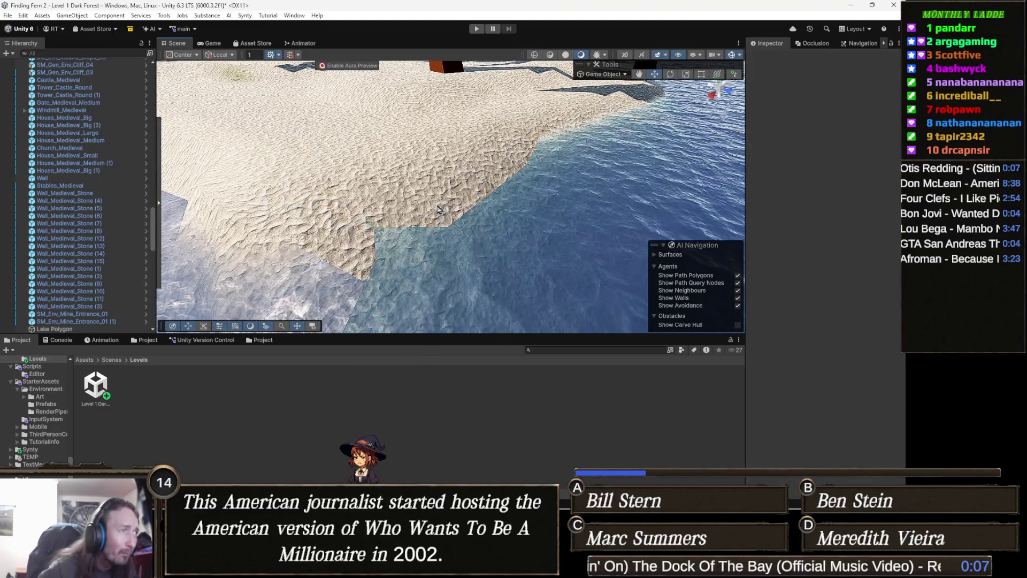
pyautogui.moveTo(430, 251)
pyautogui.mouseDown()
pyautogui.moveTo(474, 249)
pyautogui.moveTo(479, 211)
pyautogui.moveTo(525, 237)
pyautogui.moveTo(515, 241)
pyautogui.moveTo(593, 249)
pyautogui.moveTo(543, 266)
pyautogui.moveTo(533, 251)
pyautogui.moveTo(526, 285)
pyautogui.moveTo(512, 288)
pyautogui.mouseUp()
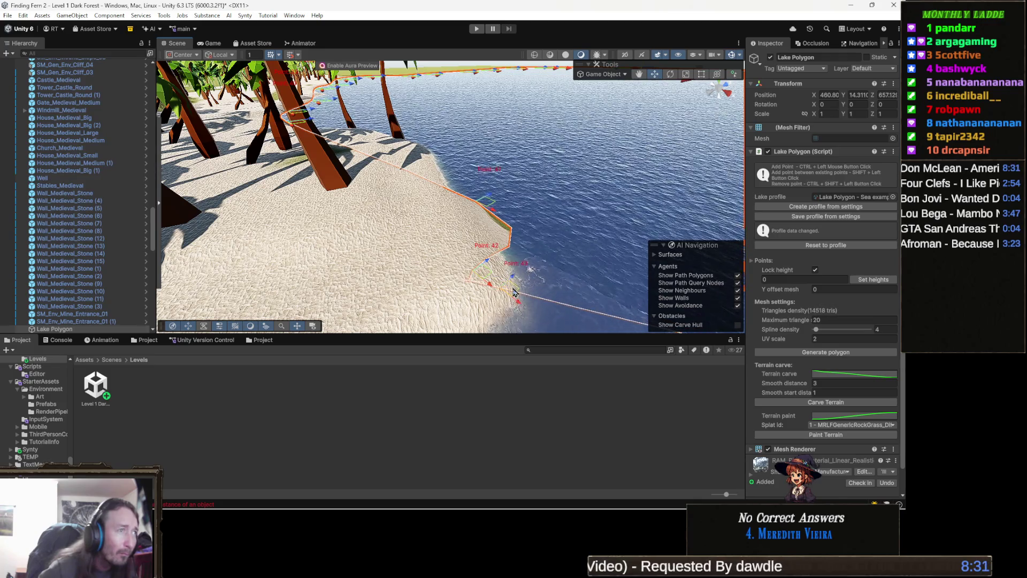
pyautogui.moveTo(488, 200)
pyautogui.mouseDown()
pyautogui.moveTo(464, 214)
pyautogui.moveTo(505, 228)
pyautogui.moveTo(372, 227)
pyautogui.moveTo(719, 255)
pyautogui.moveTo(449, 246)
pyautogui.moveTo(531, 229)
pyautogui.mouseUp()
pyautogui.click(531, 229)
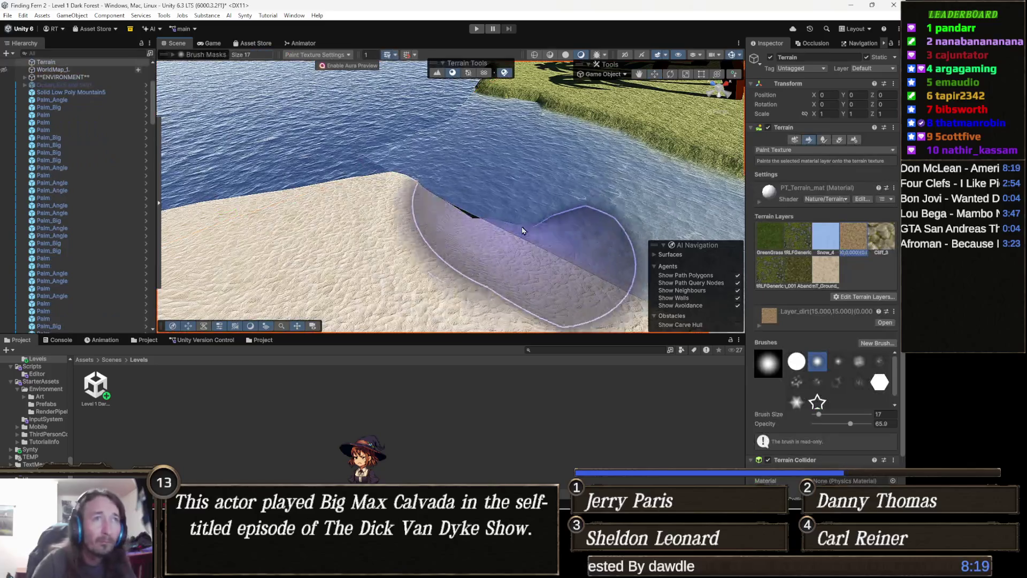
# Step: Switch the terrain brush to Set Height, sampling a height of about 14.99725
pyautogui.click(840, 151)
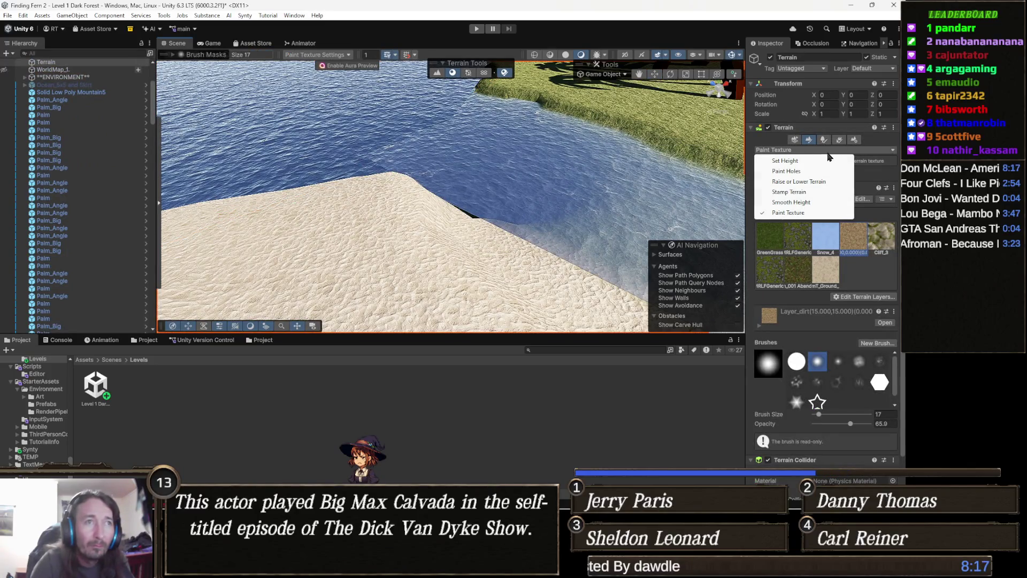
pyautogui.click(803, 162)
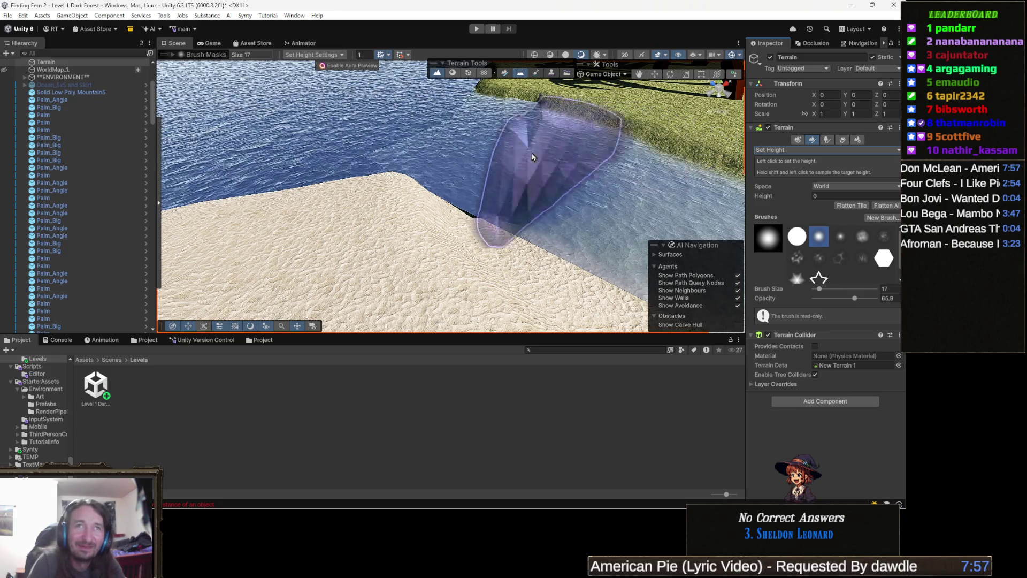
pyautogui.scroll(3, 493, 195)
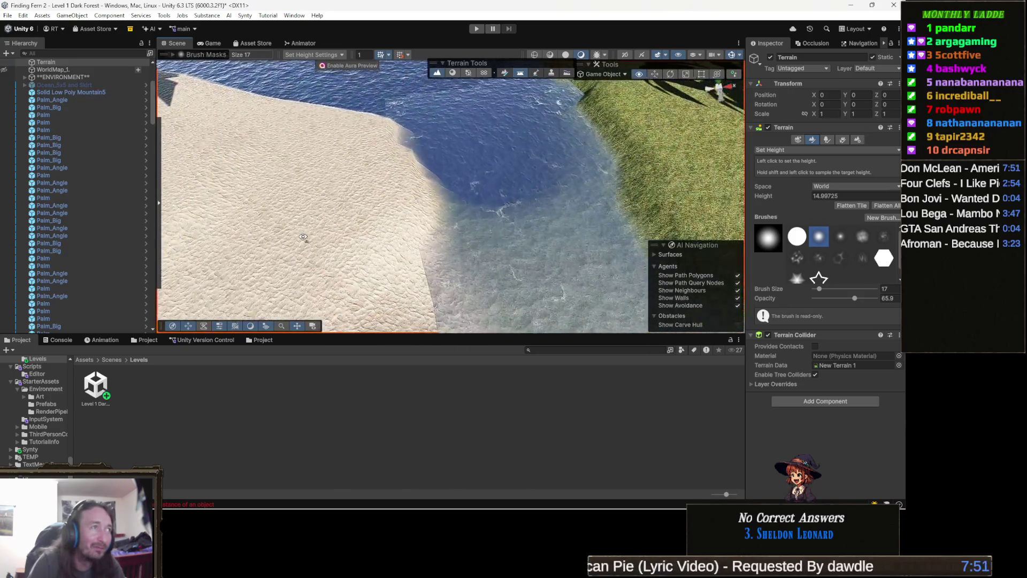
# Step: Fly around the Scene view to survey the river shoreline and sandy banks
pyautogui.press('s')
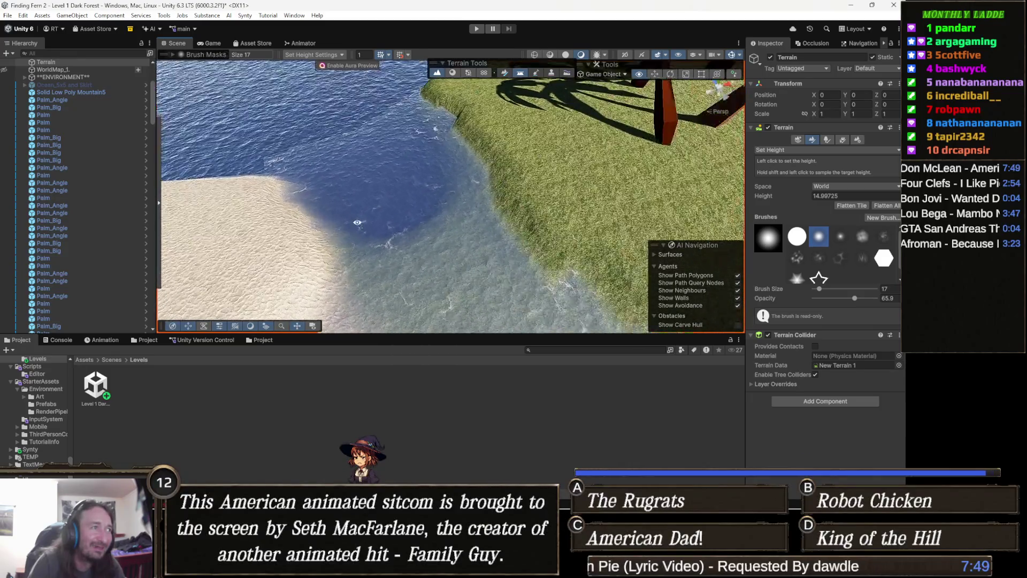
pyautogui.moveTo(330, 194); pyautogui.dragTo(247, 183)
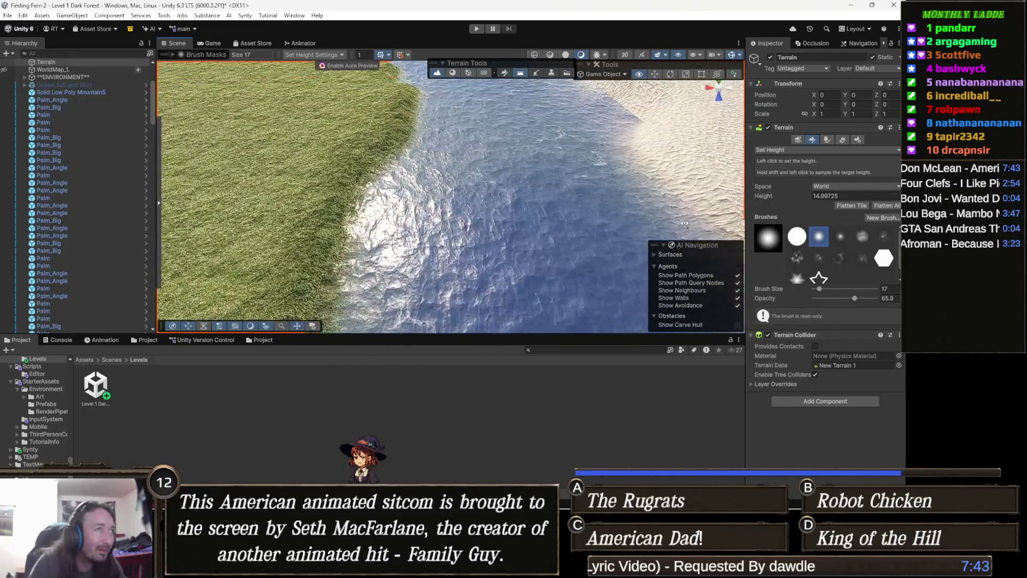
pyautogui.moveTo(631, 210); pyautogui.dragTo(602, 231)
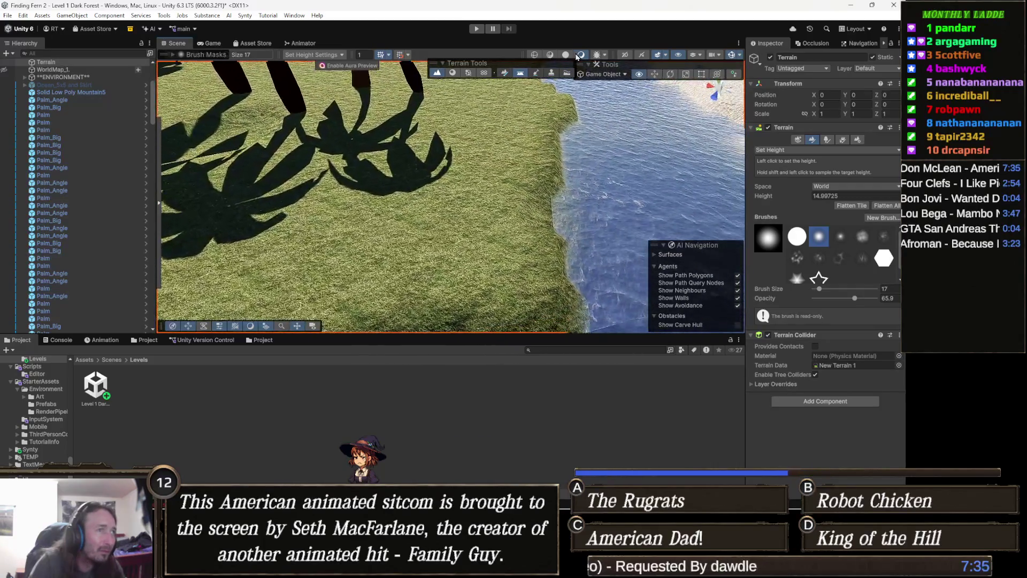
pyautogui.moveTo(580, 57); pyautogui.dragTo(706, 79)
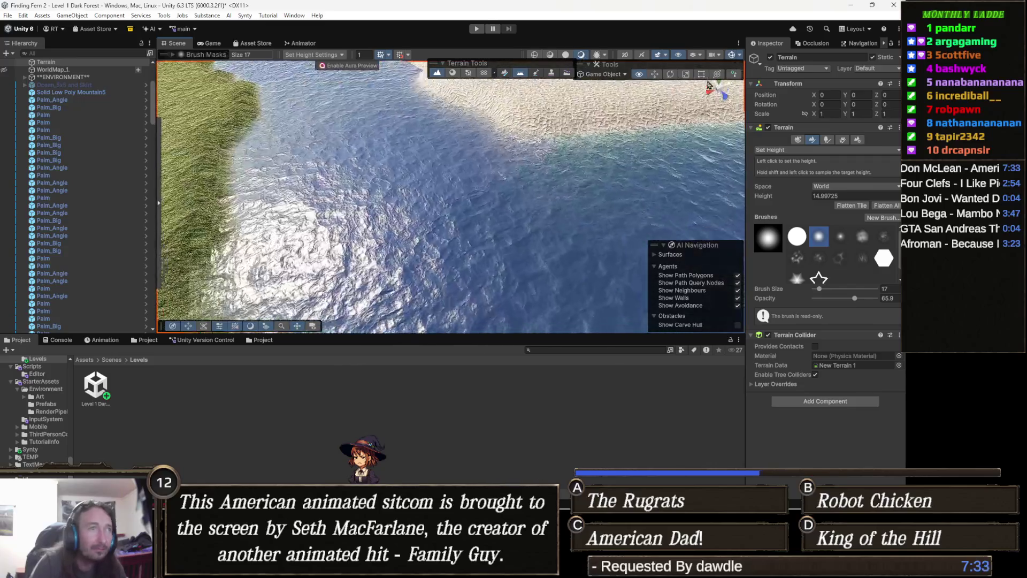
pyautogui.moveTo(868, 101)
pyautogui.mouseDown()
pyautogui.moveTo(871, 111)
pyautogui.moveTo(890, 105)
pyautogui.moveTo(2, 321)
pyautogui.mouseUp()
pyautogui.moveTo(413, 229)
pyautogui.mouseDown()
pyautogui.moveTo(473, 144)
pyautogui.moveTo(570, 106)
pyautogui.moveTo(298, 165)
pyautogui.moveTo(104, 144)
pyautogui.moveTo(322, 192)
pyautogui.moveTo(313, 164)
pyautogui.moveTo(277, 189)
pyautogui.mouseUp()
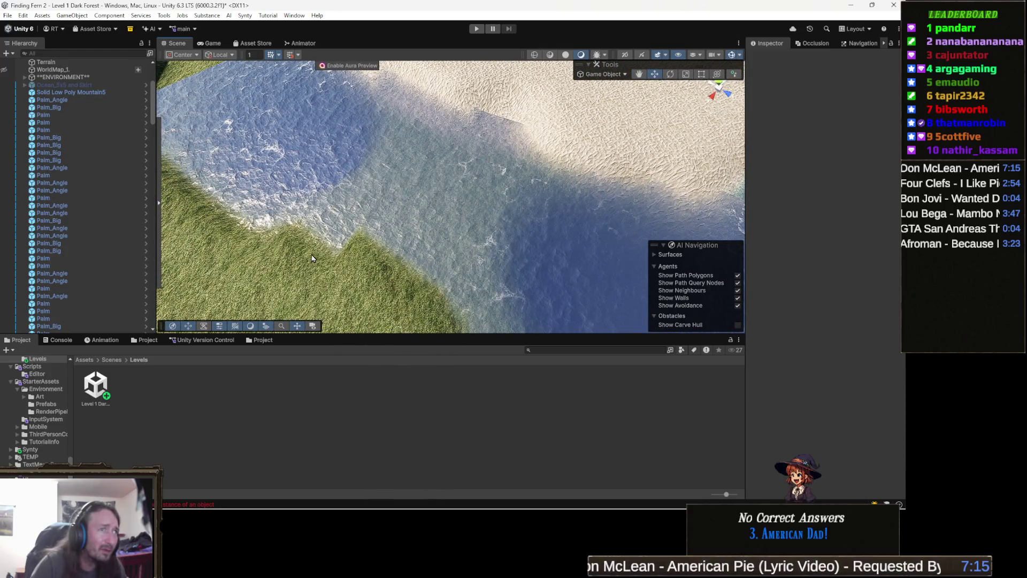
# Step: Open RamSpline's Vertex Color painting with a black draw colour, opacity 1 and size 2
pyautogui.click(451, 210)
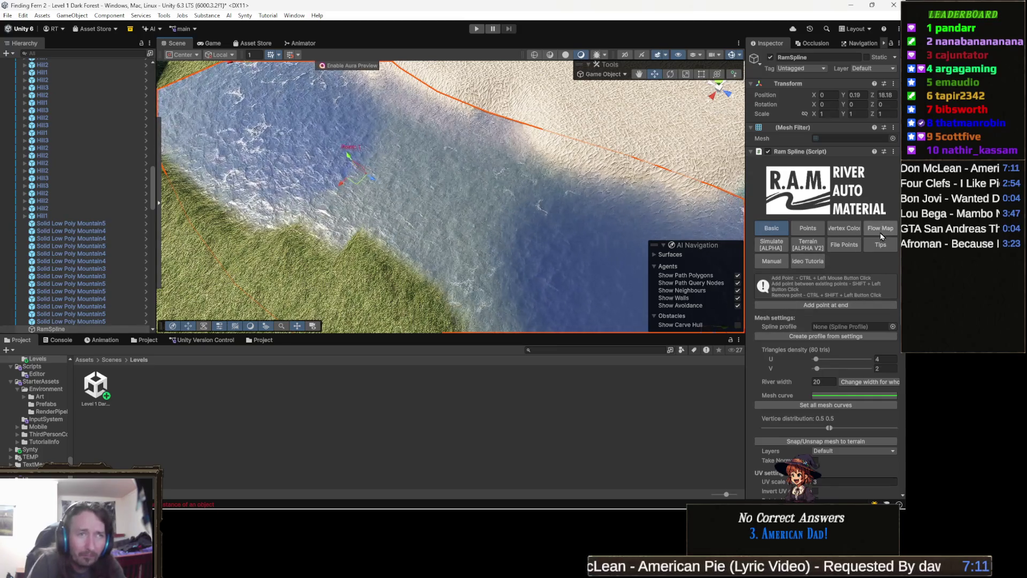
pyautogui.click(808, 228)
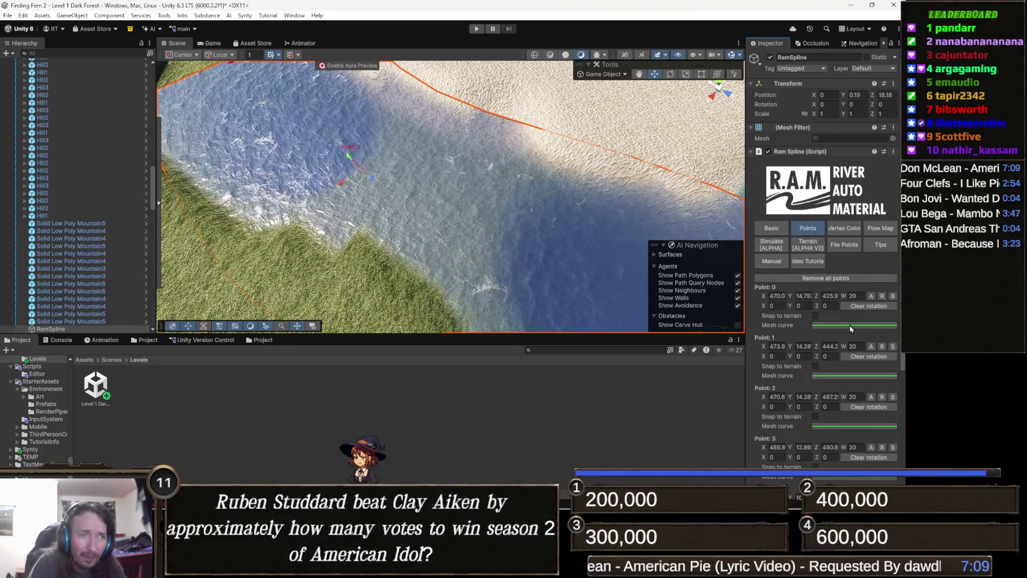
pyautogui.click(851, 229)
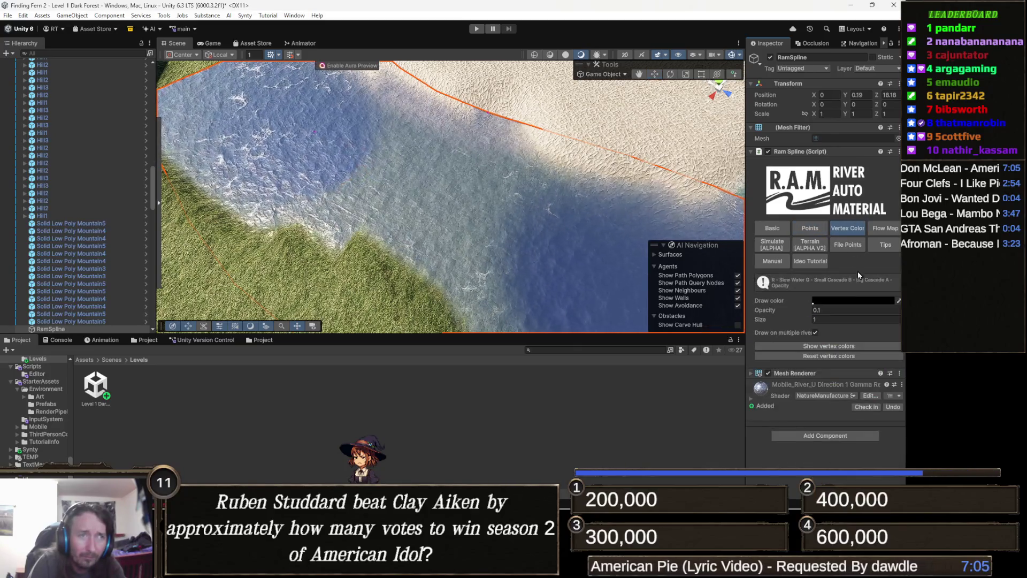
pyautogui.click(854, 302)
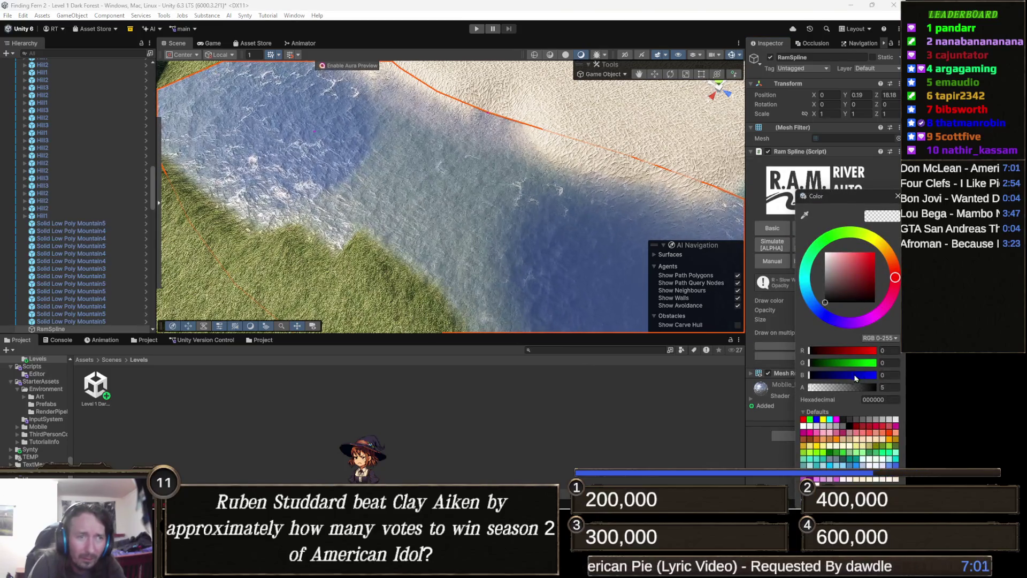
pyautogui.scroll(-3, 563, 221)
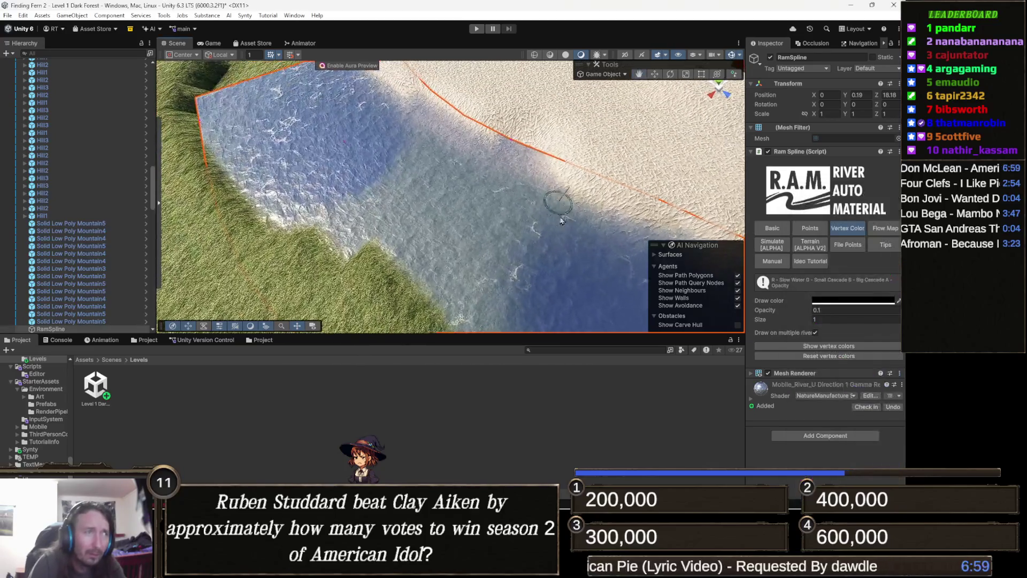
pyautogui.scroll(-3, 563, 221)
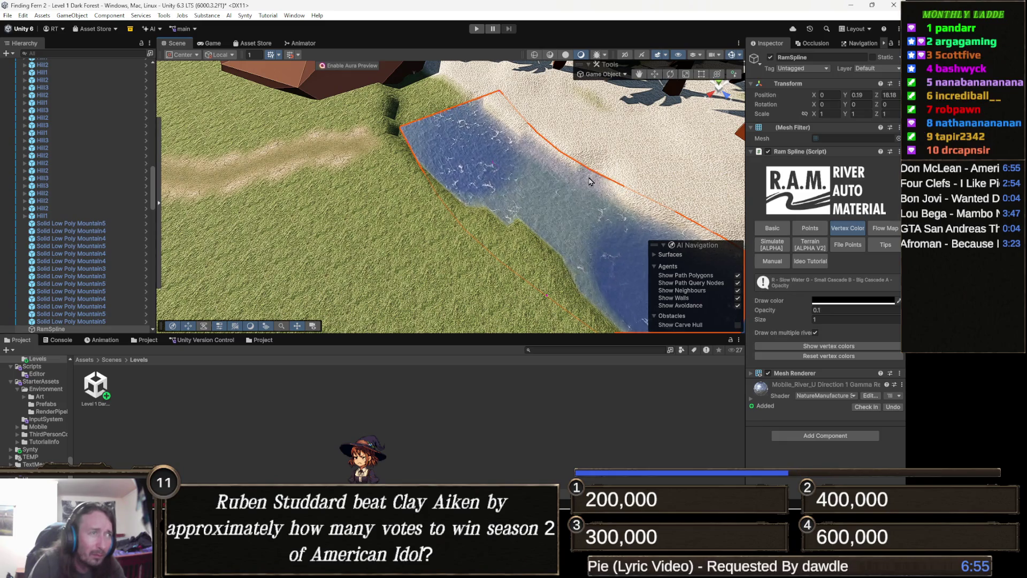
pyautogui.scroll(-5, 568, 264)
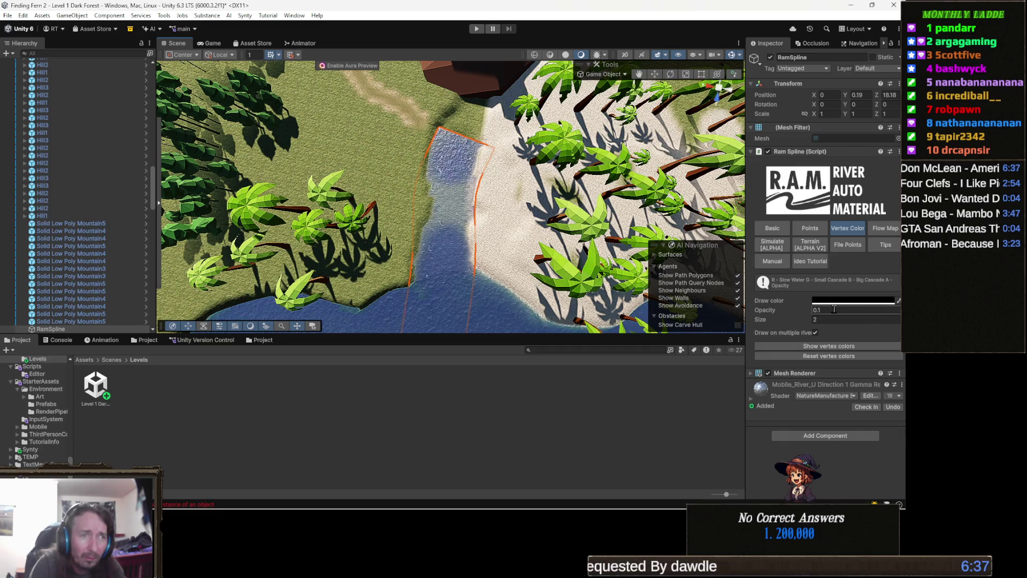
# Step: Orbit the view over the river water toward the palm-tree shoreline
pyautogui.moveTo(520, 224); pyautogui.dragTo(473, 190)
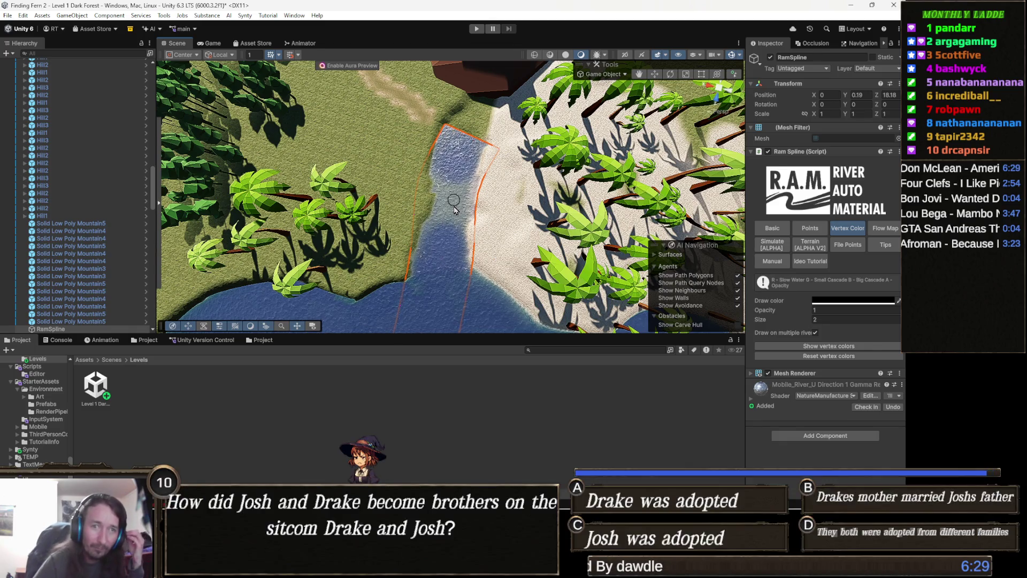
pyautogui.scroll(6, 454, 209)
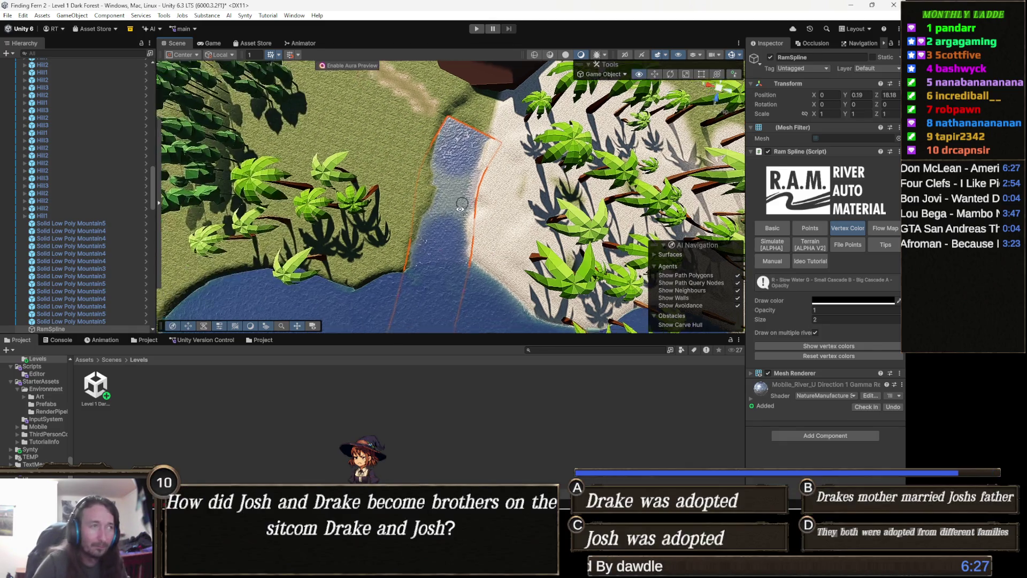
pyautogui.moveTo(443, 226)
pyautogui.mouseDown()
pyautogui.moveTo(323, 209)
pyautogui.moveTo(287, 259)
pyautogui.moveTo(339, 300)
pyautogui.mouseUp()
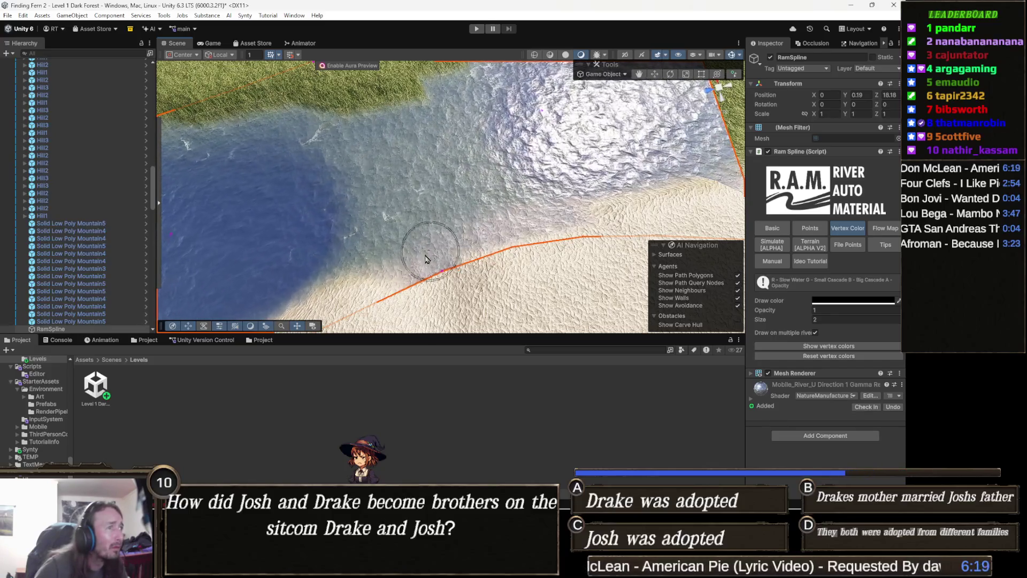
pyautogui.moveTo(448, 167)
pyautogui.mouseDown()
pyautogui.moveTo(386, 160)
pyautogui.moveTo(532, 184)
pyautogui.moveTo(591, 179)
pyautogui.moveTo(500, 109)
pyautogui.moveTo(490, 131)
pyautogui.moveTo(251, 56)
pyautogui.moveTo(482, 160)
pyautogui.moveTo(589, 188)
pyautogui.mouseUp()
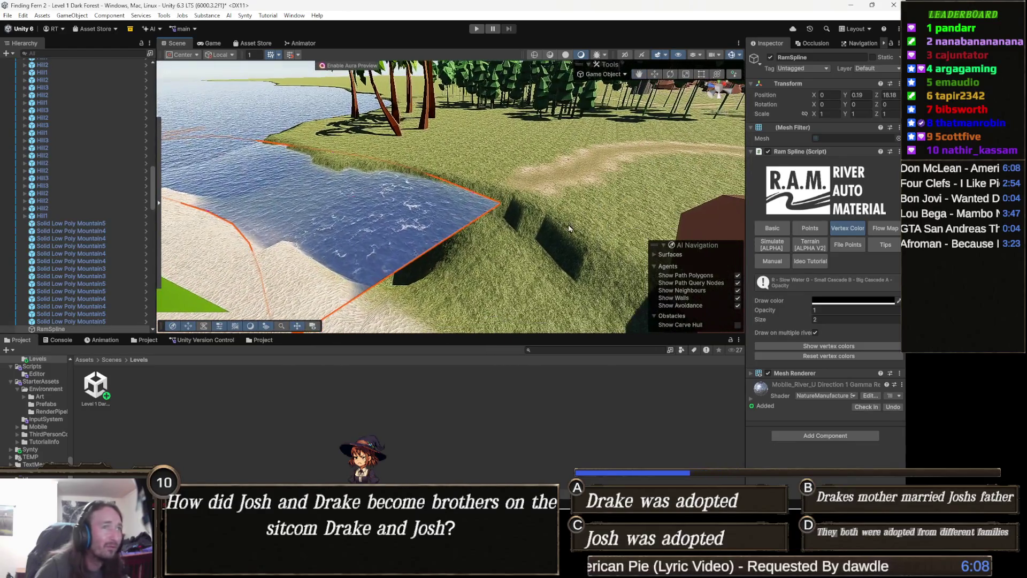
# Step: Return to the river's basic mesh settings and locate the River width field
pyautogui.click(782, 227)
pyautogui.moveTo(460, 225)
pyautogui.mouseDown()
pyautogui.moveTo(471, 237)
pyautogui.moveTo(466, 262)
pyautogui.moveTo(485, 253)
pyautogui.moveTo(681, 298)
pyautogui.moveTo(459, 271)
pyautogui.moveTo(474, 258)
pyautogui.moveTo(740, 230)
pyautogui.moveTo(461, 258)
pyautogui.moveTo(612, 286)
pyautogui.moveTo(511, 231)
pyautogui.moveTo(573, 195)
pyautogui.moveTo(556, 167)
pyautogui.moveTo(628, 165)
pyautogui.mouseUp()
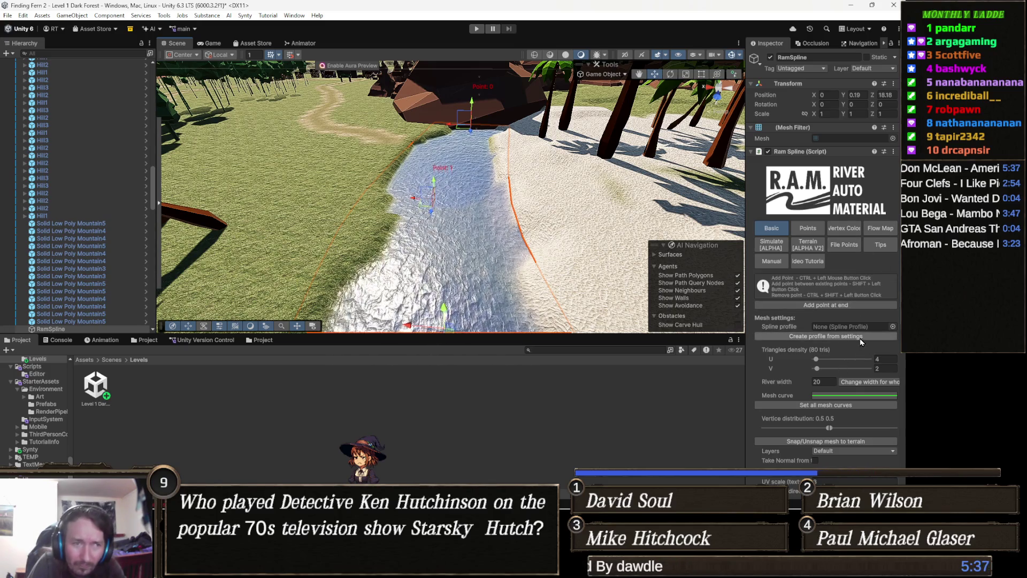
pyautogui.scroll(-1, 863, 348)
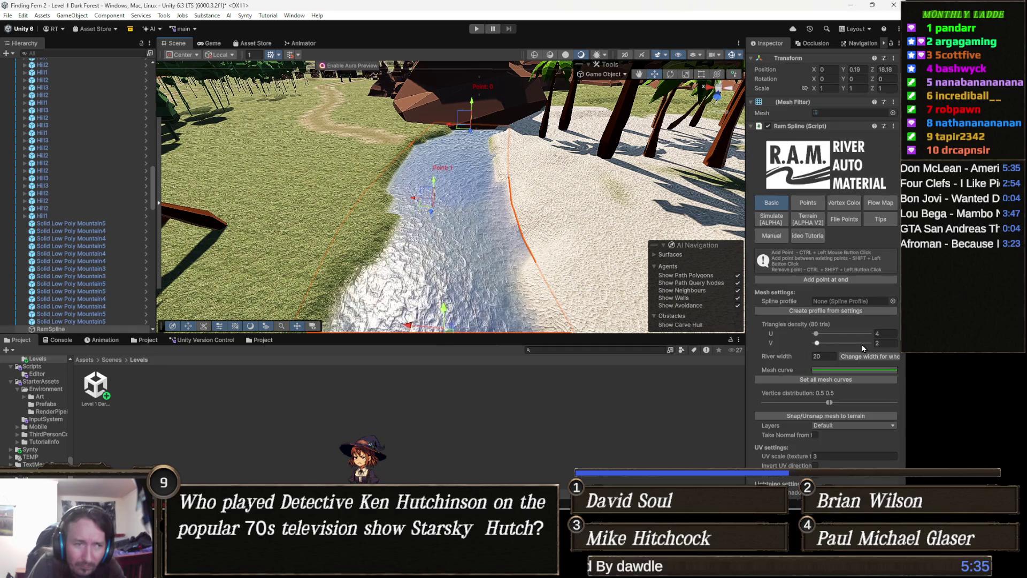
pyautogui.scroll(-1, 864, 348)
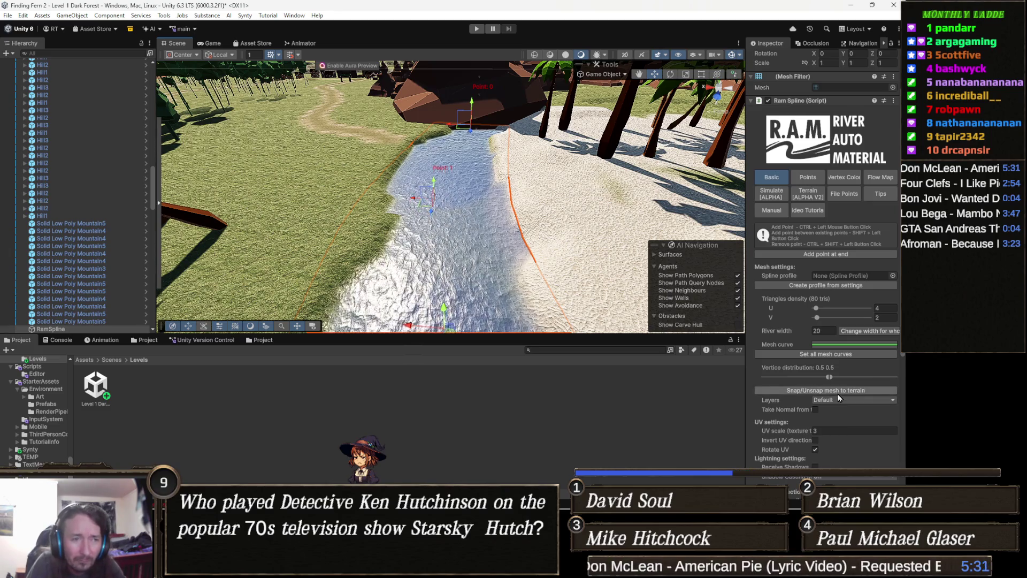
pyautogui.scroll(-1, 838, 394)
pyautogui.scroll(-1, 840, 391)
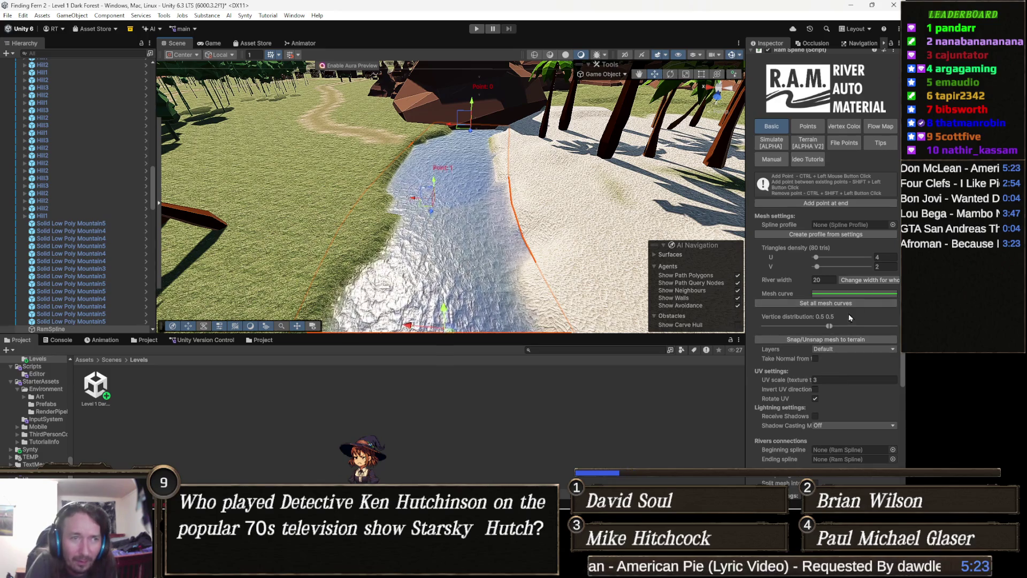
pyautogui.scroll(2, 836, 326)
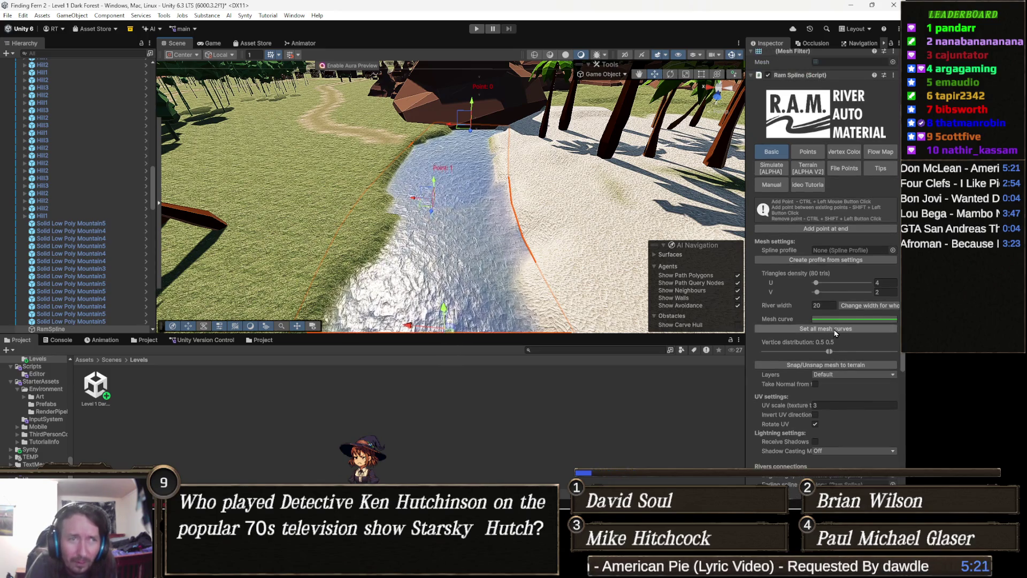
pyautogui.scroll(2, 821, 323)
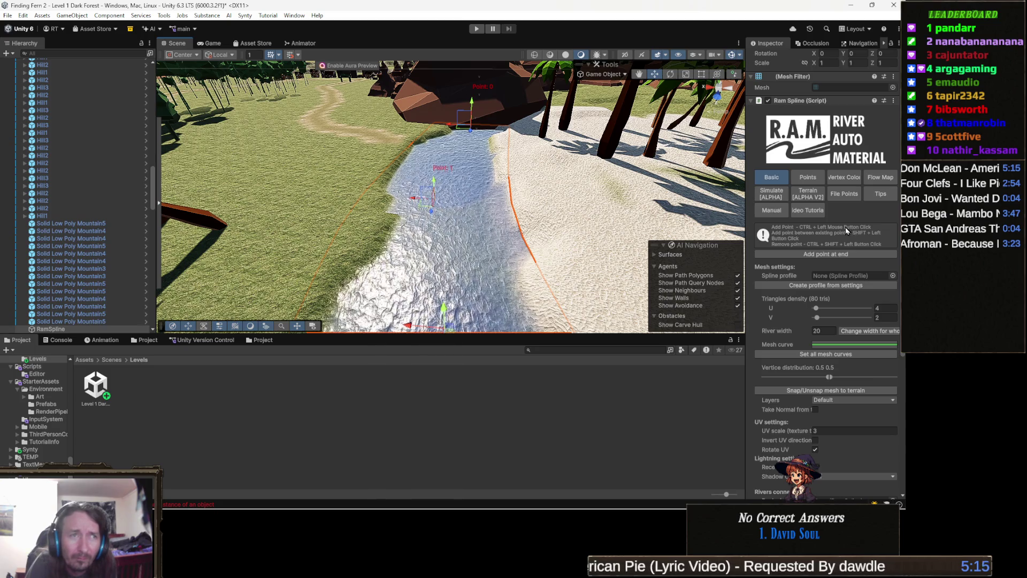
pyautogui.scroll(4, 841, 230)
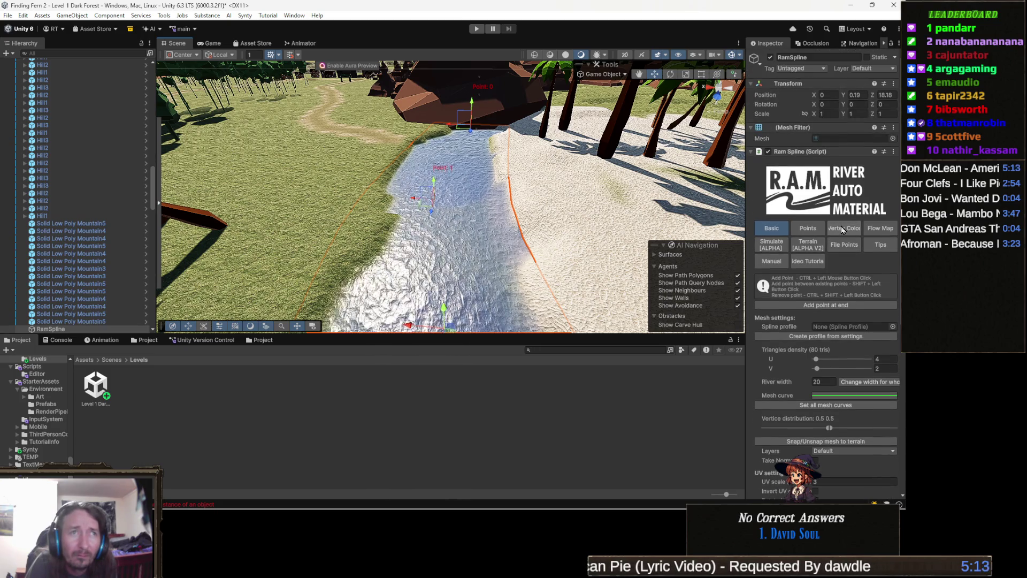
pyautogui.scroll(-6, 850, 261)
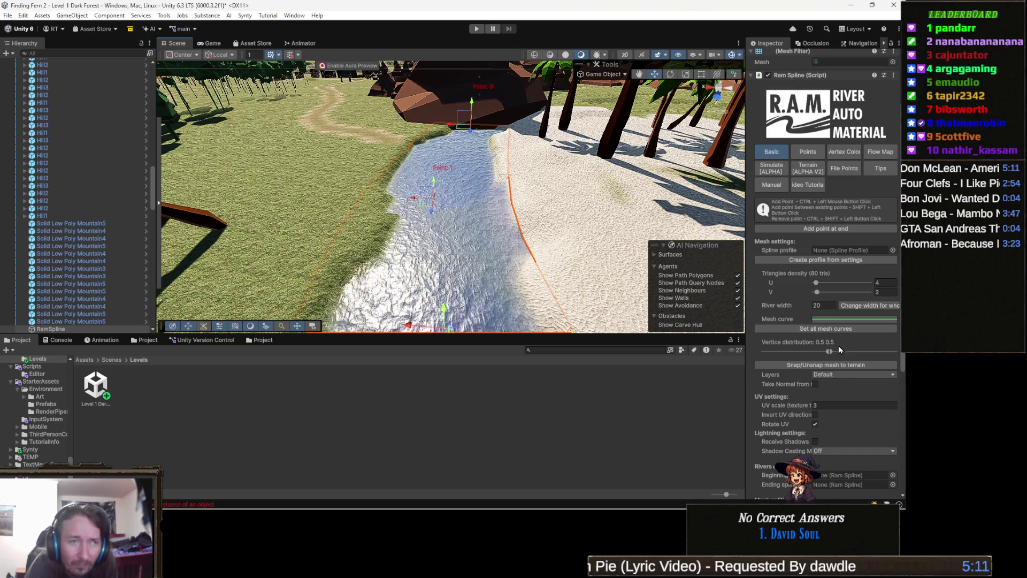
# Step: Change River width from 20 to 40 for the whole spline and view the wider channel
pyautogui.click(828, 303)
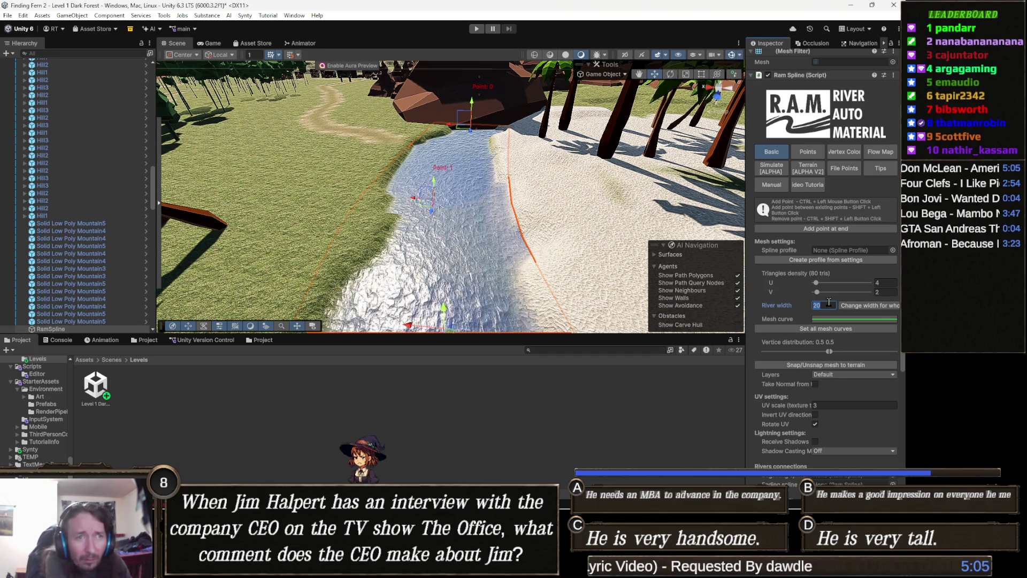
pyautogui.write('40')
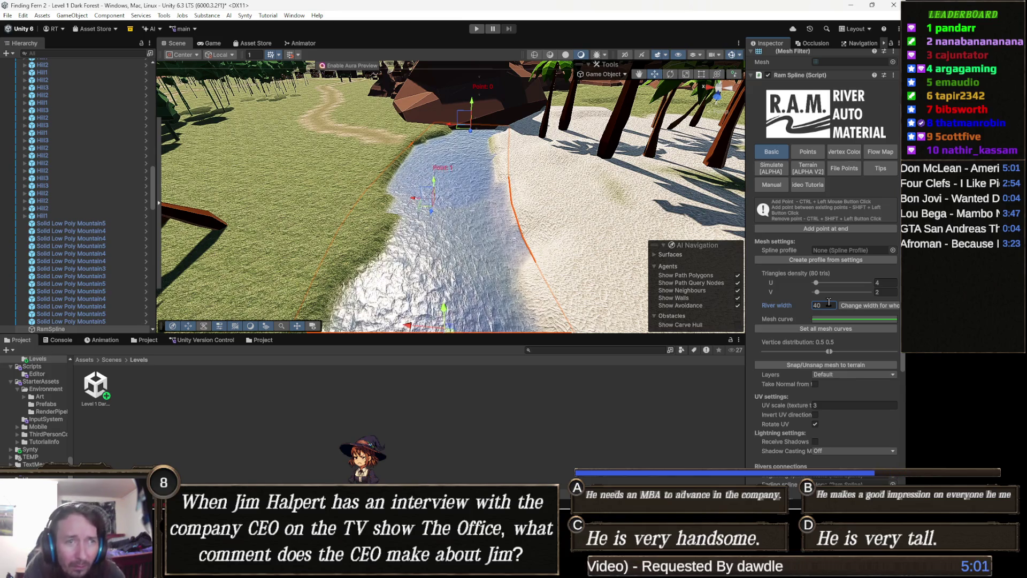
pyautogui.click(872, 306)
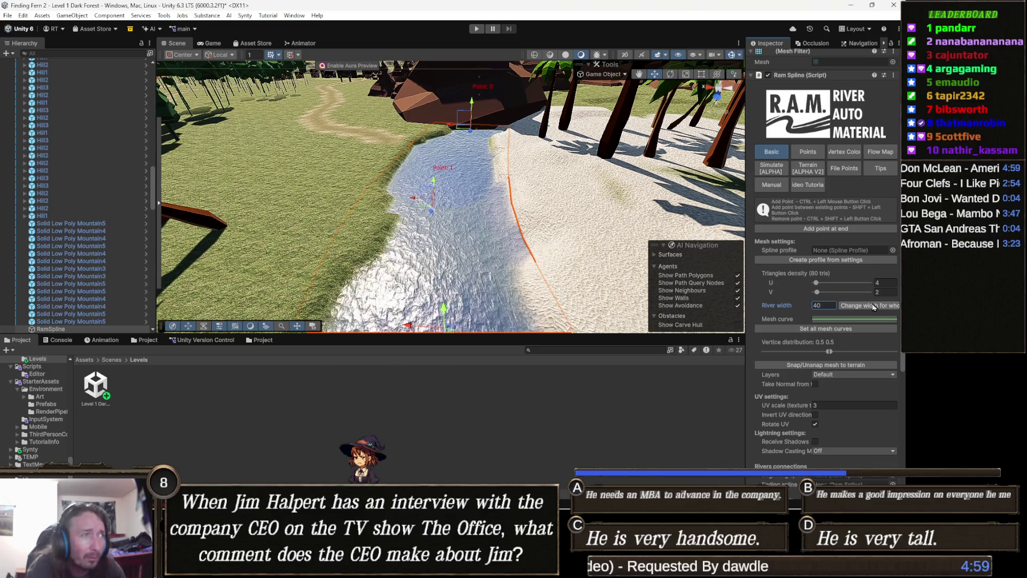
pyautogui.moveTo(482, 241)
pyautogui.mouseDown()
pyautogui.moveTo(349, 347)
pyautogui.moveTo(368, 320)
pyautogui.moveTo(464, 316)
pyautogui.moveTo(495, 260)
pyautogui.moveTo(438, 223)
pyautogui.moveTo(832, 275)
pyautogui.mouseUp()
pyautogui.click(386, 412)
pyautogui.scroll(-3, 480, 243)
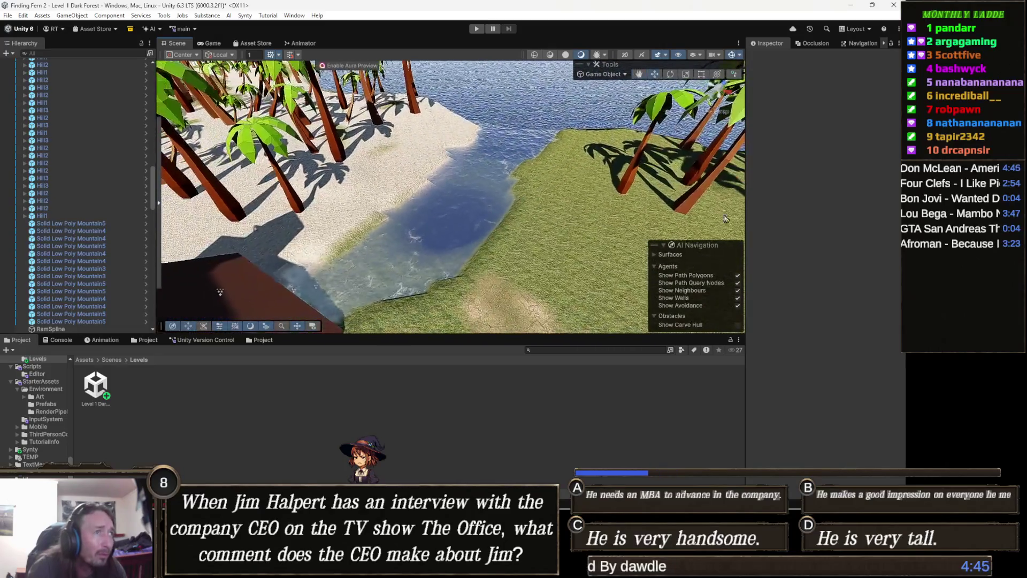
# Step: Orbit down to the deep terrain pit and select the terrain to show its Inspector
pyautogui.moveTo(485, 149)
pyautogui.mouseDown()
pyautogui.moveTo(271, 136)
pyautogui.moveTo(356, 232)
pyautogui.moveTo(306, 236)
pyautogui.moveTo(548, 155)
pyautogui.moveTo(493, 264)
pyautogui.moveTo(491, 204)
pyautogui.moveTo(516, 171)
pyautogui.moveTo(508, 135)
pyautogui.moveTo(496, 223)
pyautogui.moveTo(504, 206)
pyautogui.mouseUp()
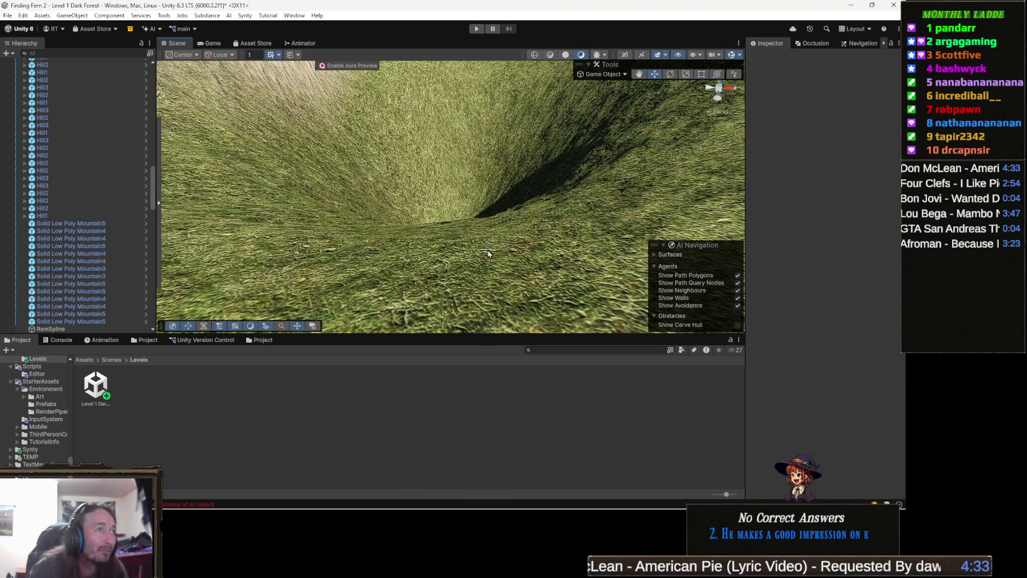
pyautogui.click(489, 254)
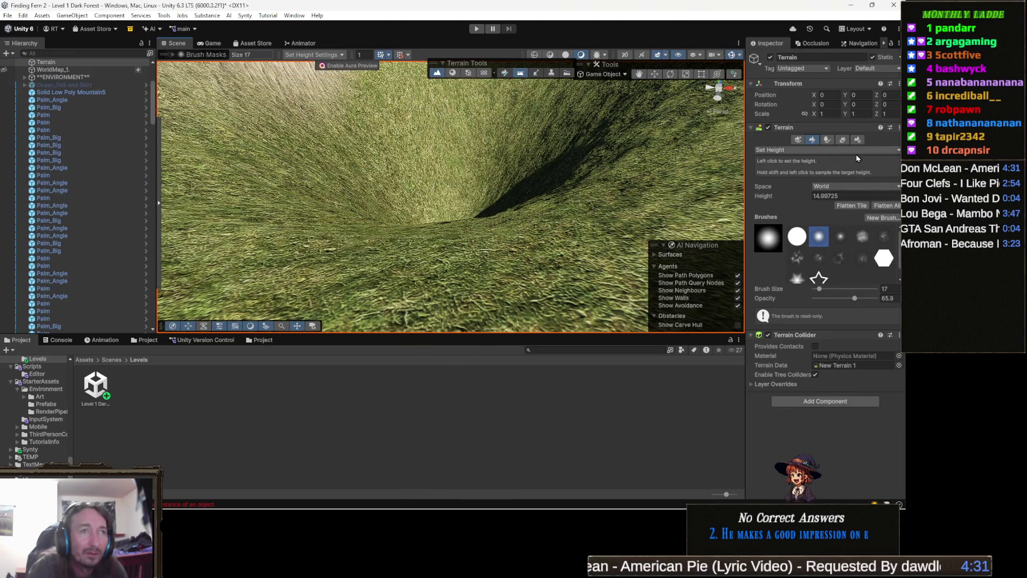
# Step: Smooth the pit into a shallow depression using Smooth Height with blur direction -0.58
pyautogui.click(802, 149)
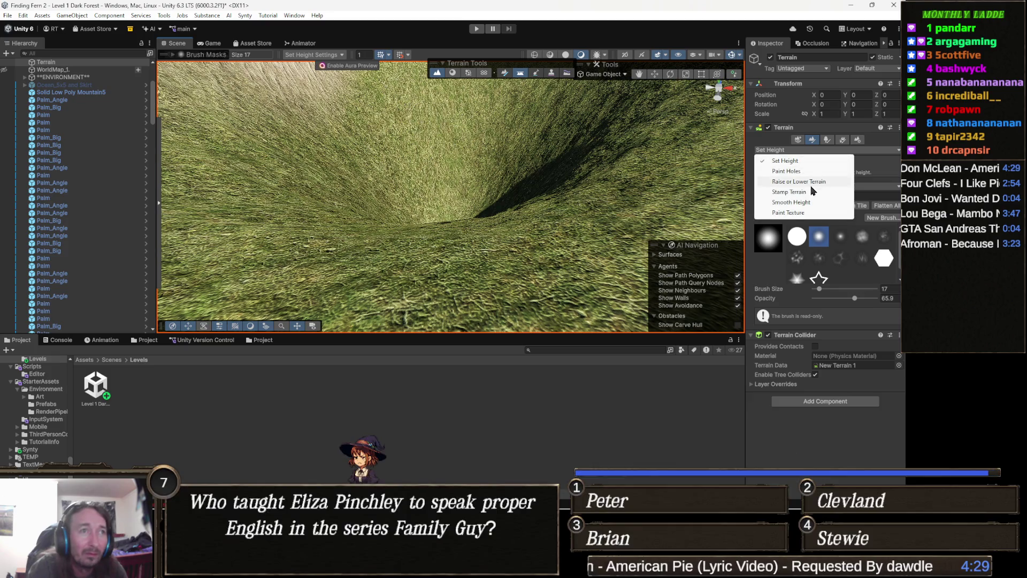
pyautogui.click(808, 203)
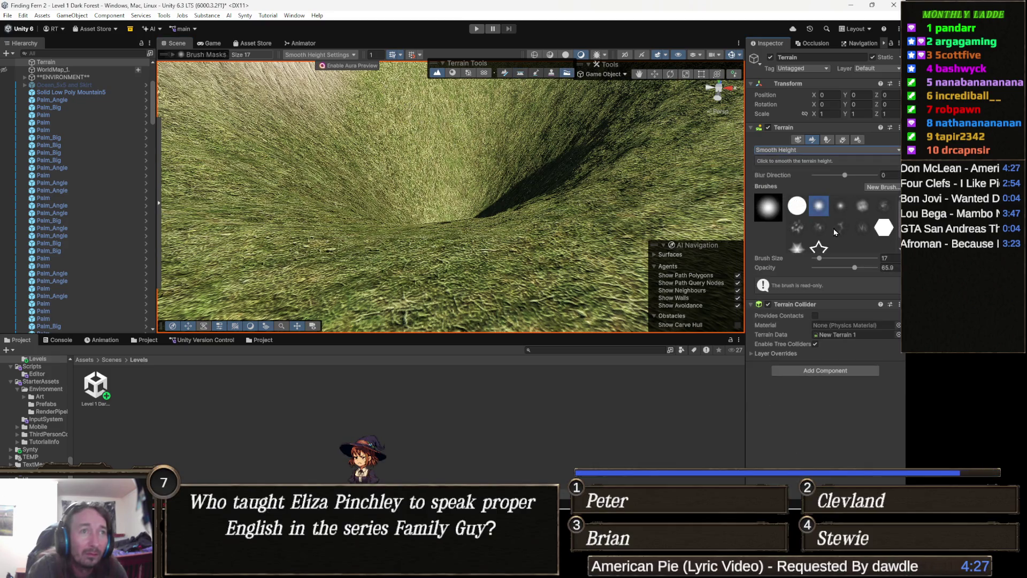
pyautogui.click(826, 175)
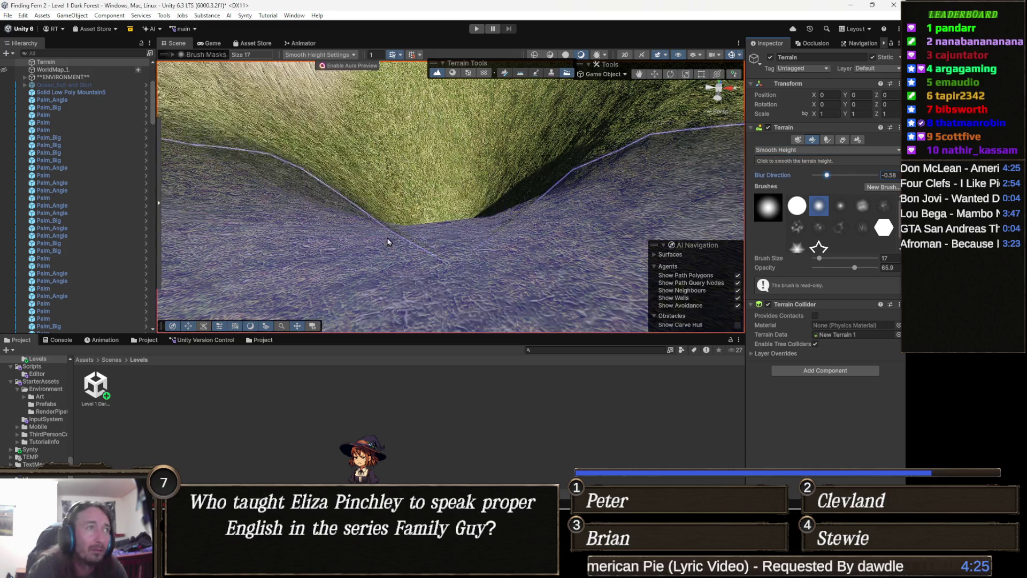
pyautogui.moveTo(432, 214)
pyautogui.mouseDown()
pyautogui.moveTo(446, 103)
pyautogui.moveTo(305, 183)
pyautogui.moveTo(353, 102)
pyautogui.mouseUp()
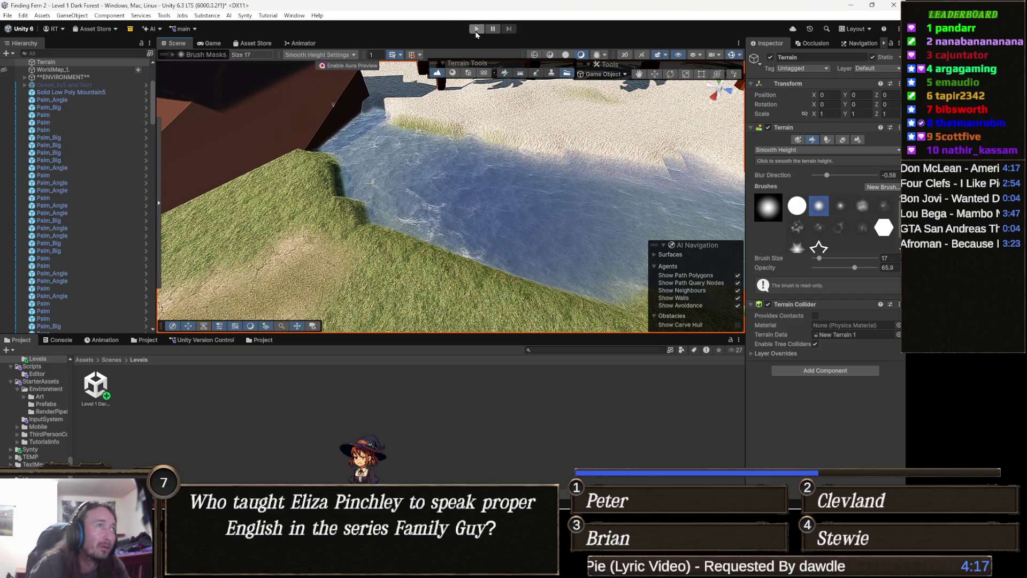
# Step: Play-test the level in Game view to check the wider river, then stop
pyautogui.click(476, 30)
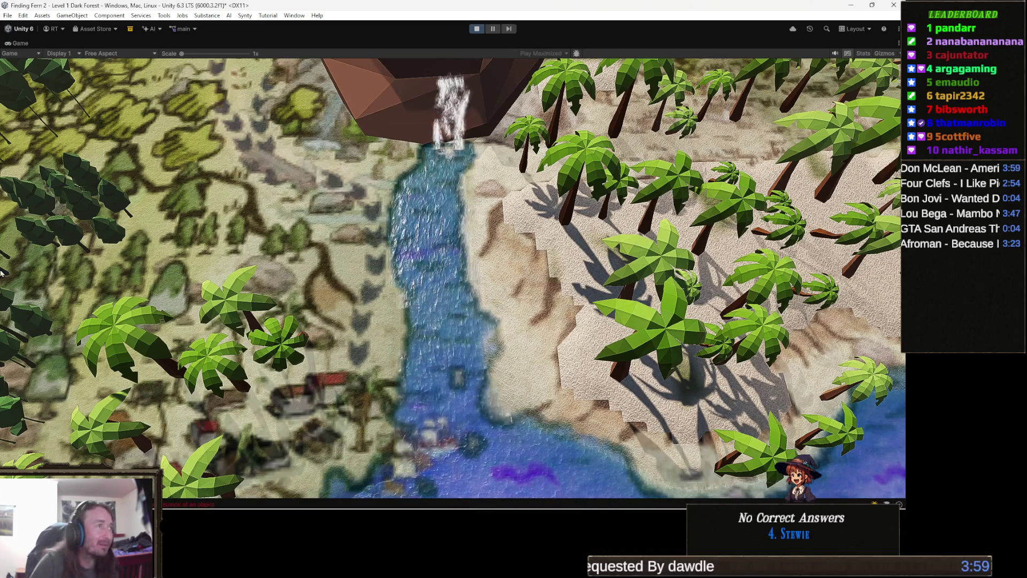
pyautogui.click(476, 29)
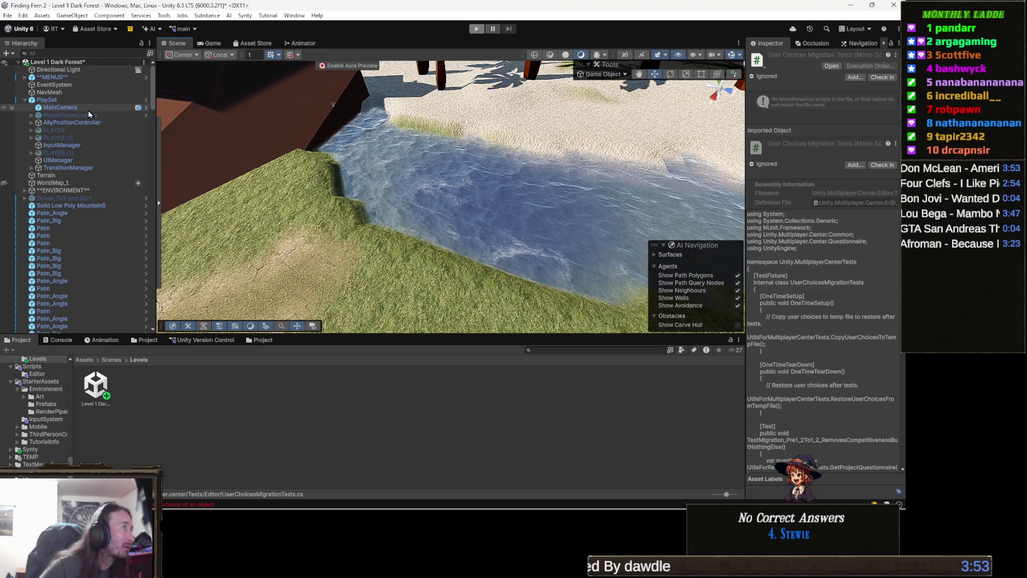
# Step: Collapse PlaySet, deactivate WorldMap_1 in the Inspector, and run the game again
pyautogui.click(29, 101)
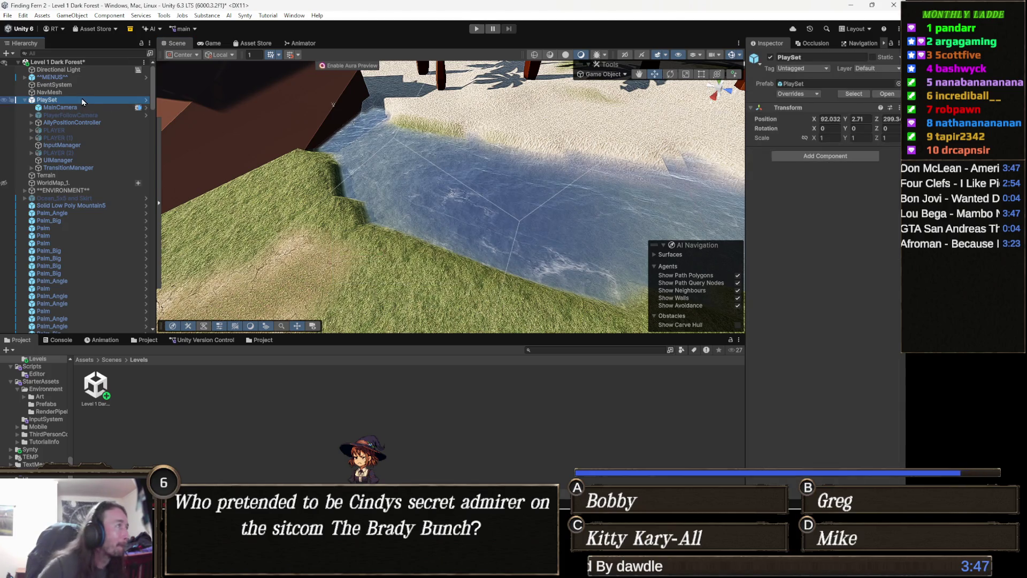
pyautogui.click(24, 100)
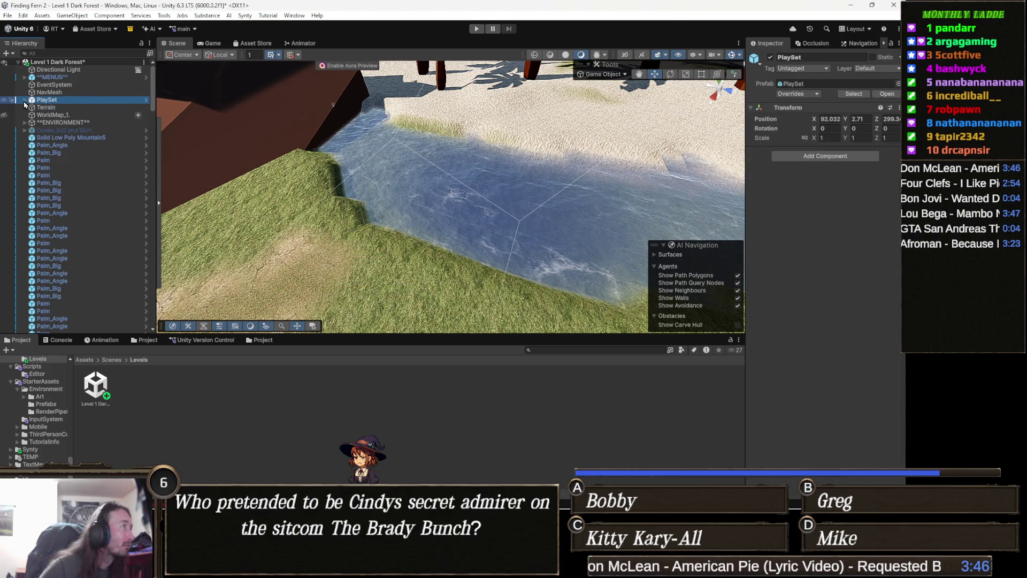
pyautogui.click(67, 115)
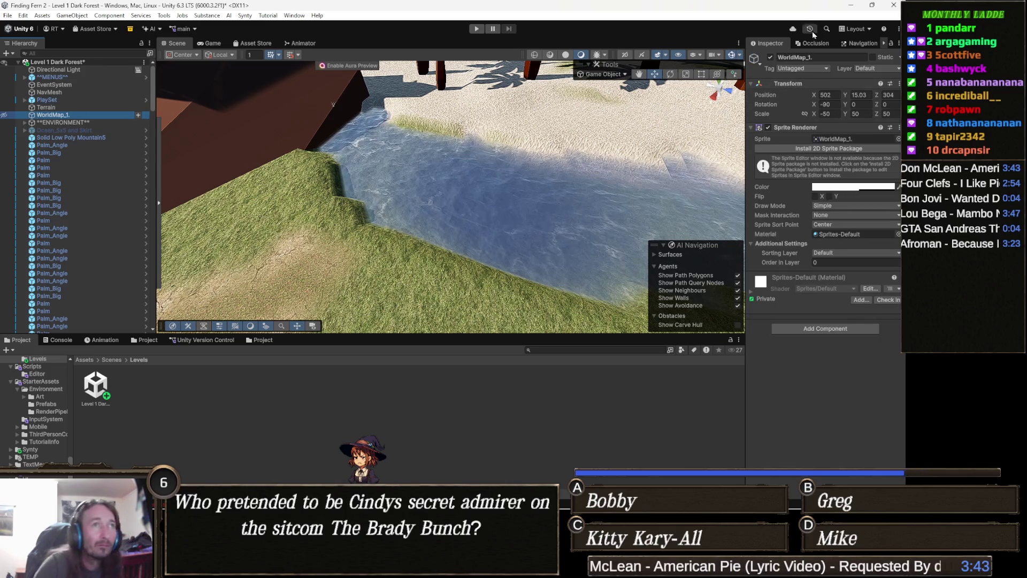
pyautogui.click(771, 58)
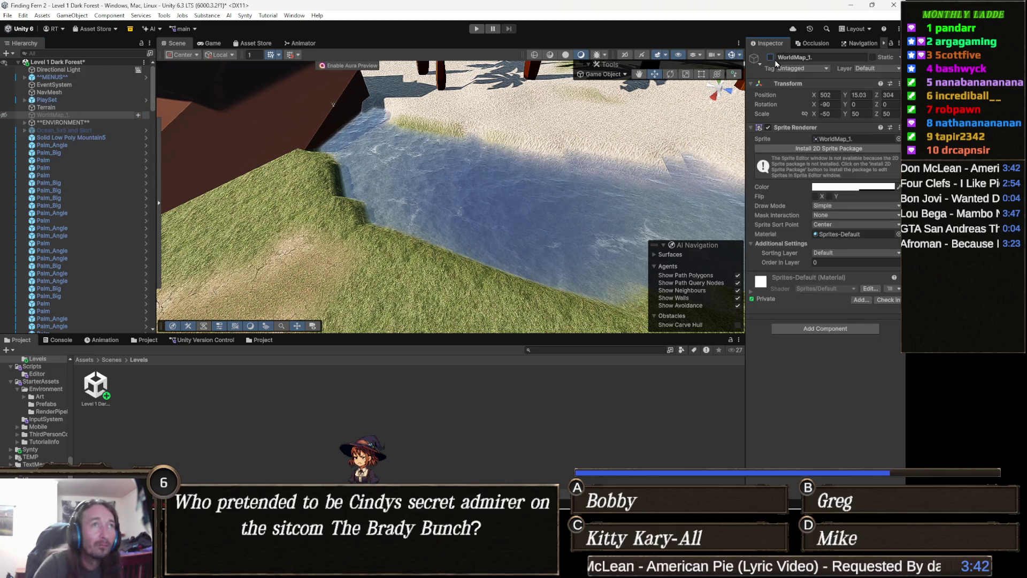
pyautogui.click(475, 30)
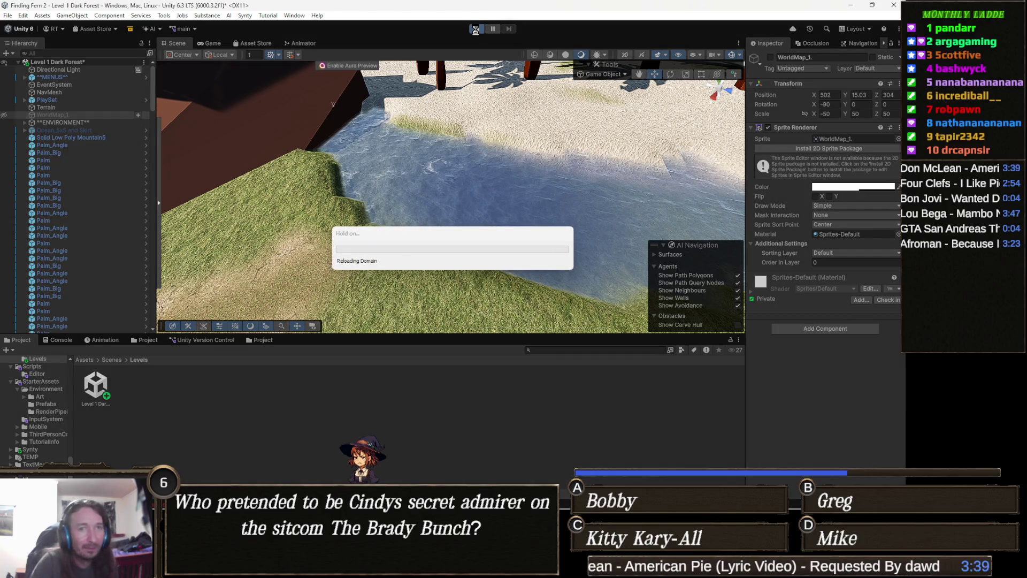
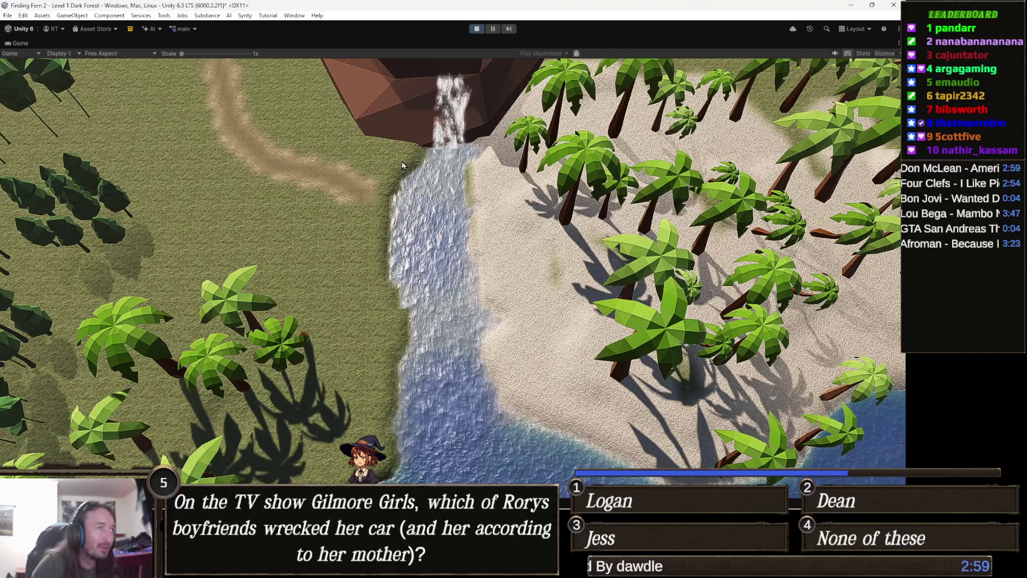
# Step: Exit Play mode to return to editing the Level 1 Dark Forest scene
pyautogui.click(477, 29)
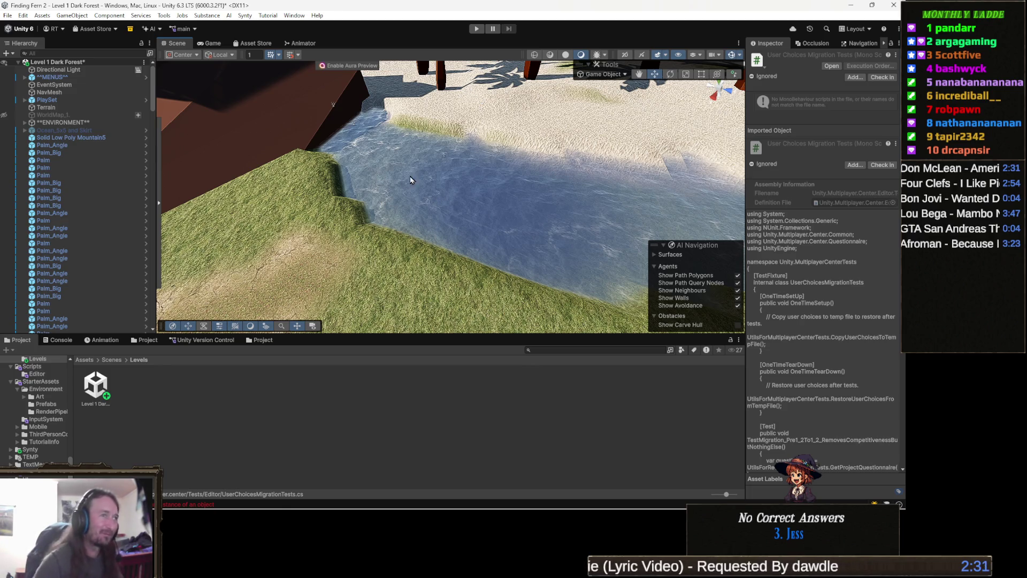
# Step: Orbit and zoom the Scene view along the river channel
pyautogui.moveTo(556, 219); pyautogui.dragTo(412, 244)
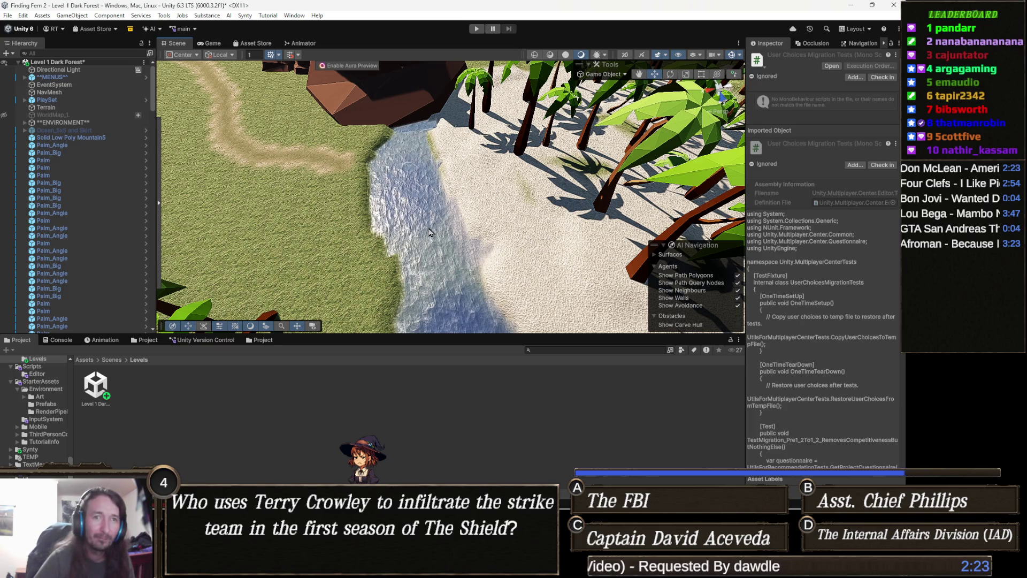
pyautogui.moveTo(432, 232)
pyautogui.mouseDown()
pyautogui.moveTo(405, 216)
pyautogui.moveTo(406, 229)
pyautogui.mouseUp()
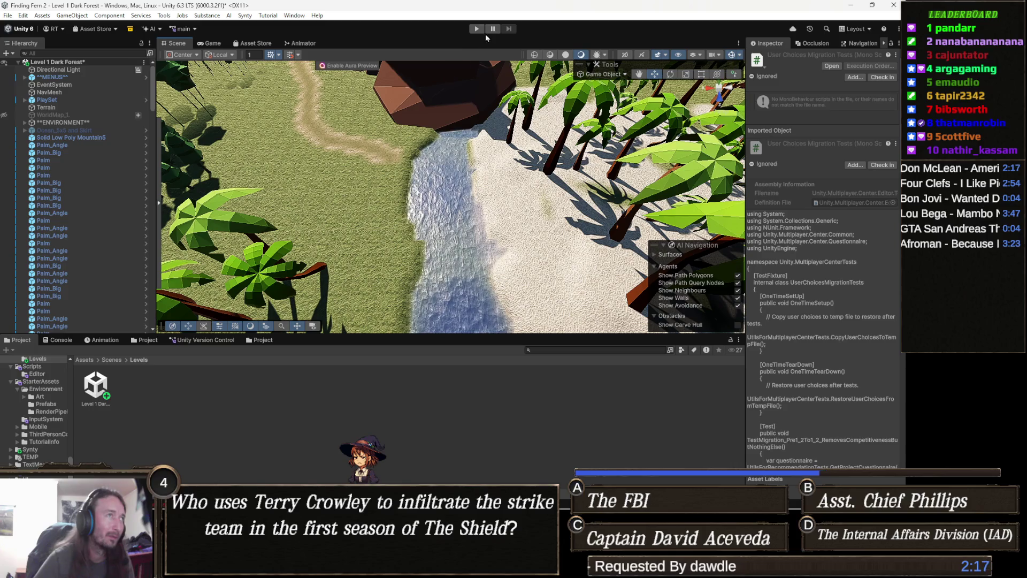
pyautogui.scroll(-5, 465, 180)
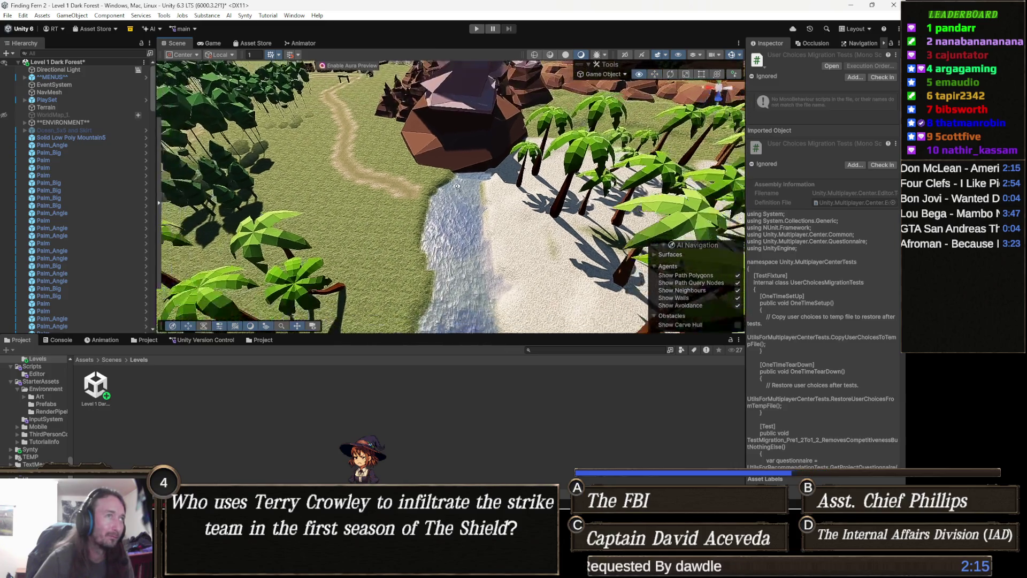
# Step: Select Palm_Angle and WorldMap_1 in the Hierarchy, then bring up the File menu
pyautogui.click(88, 144)
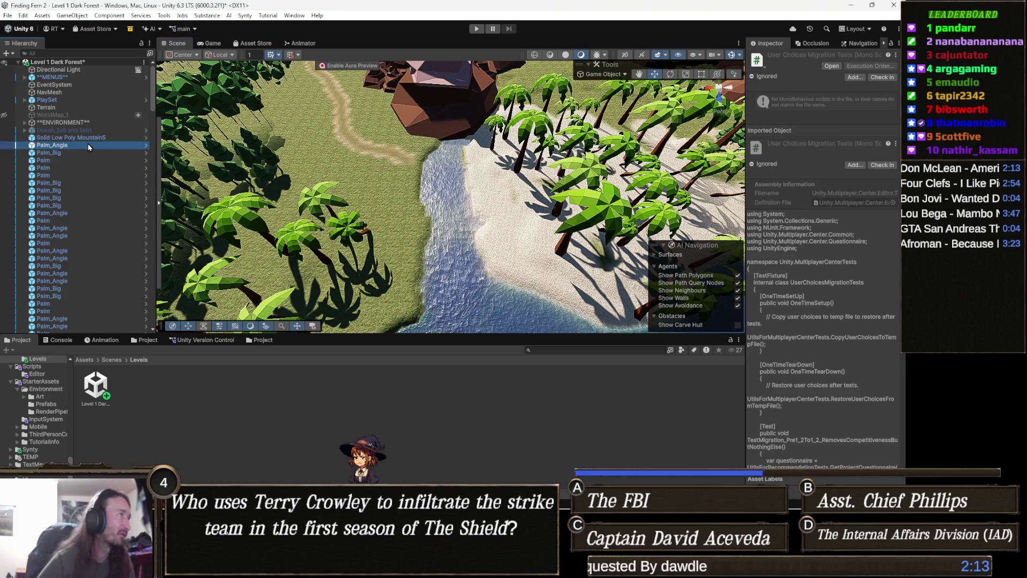
pyautogui.click(64, 115)
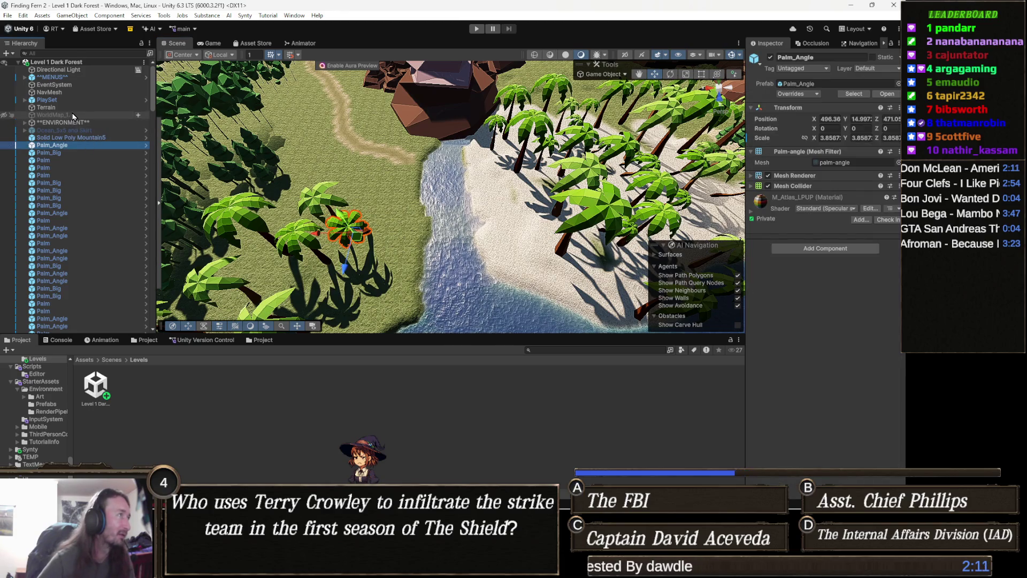
pyautogui.click(9, 16)
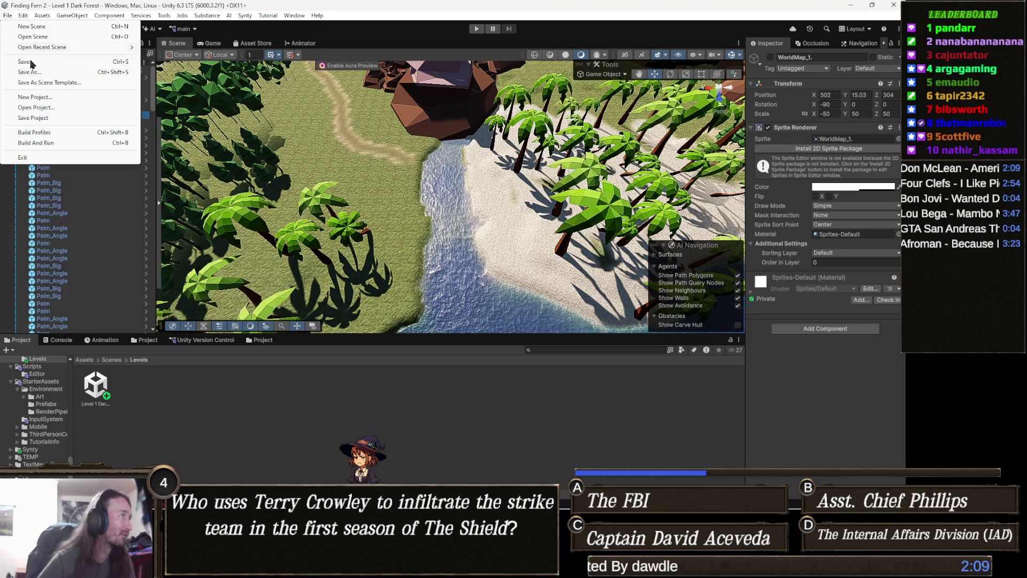
# Step: Save the project with File > Save Project and quit the Unity editor
pyautogui.click(46, 123)
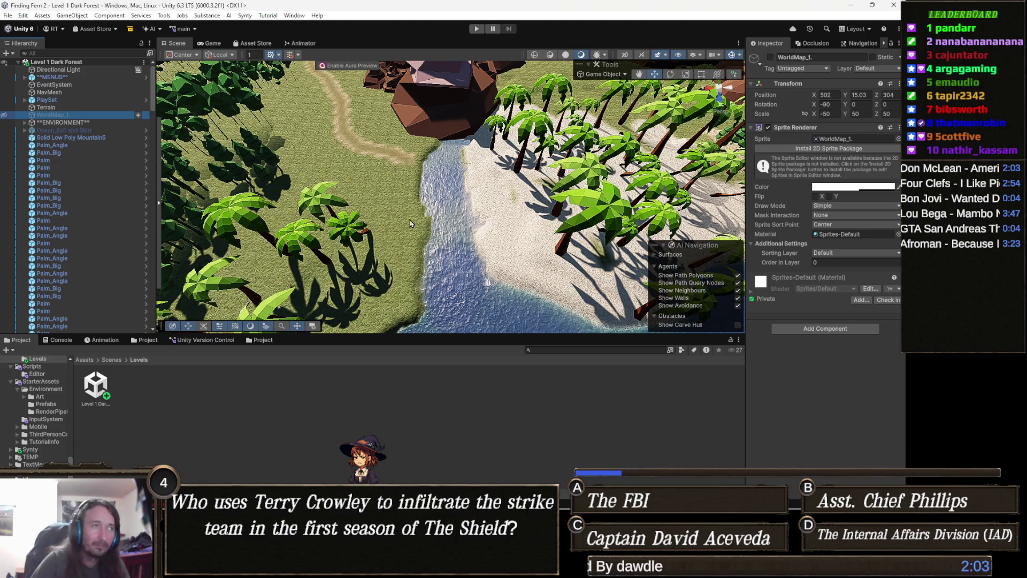
pyautogui.scroll(2, 240, 221)
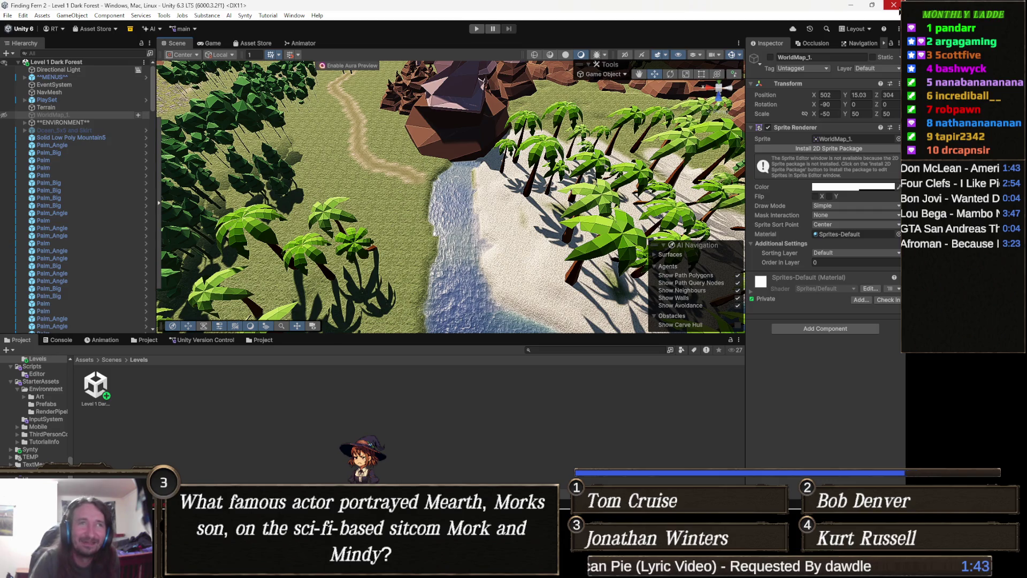
pyautogui.click(894, 5)
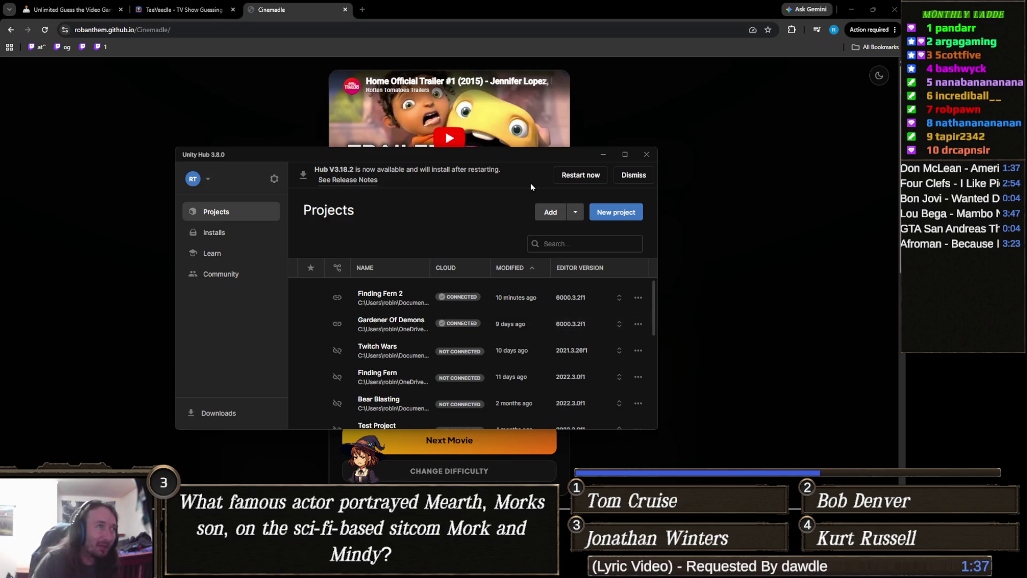
# Step: Dismiss the Hub update notice, view installed editor versions, then return to Projects
pyautogui.moveTo(573, 156)
pyautogui.mouseDown()
pyautogui.moveTo(460, 300)
pyautogui.moveTo(521, 321)
pyautogui.moveTo(589, 139)
pyautogui.moveTo(591, 152)
pyautogui.mouseUp()
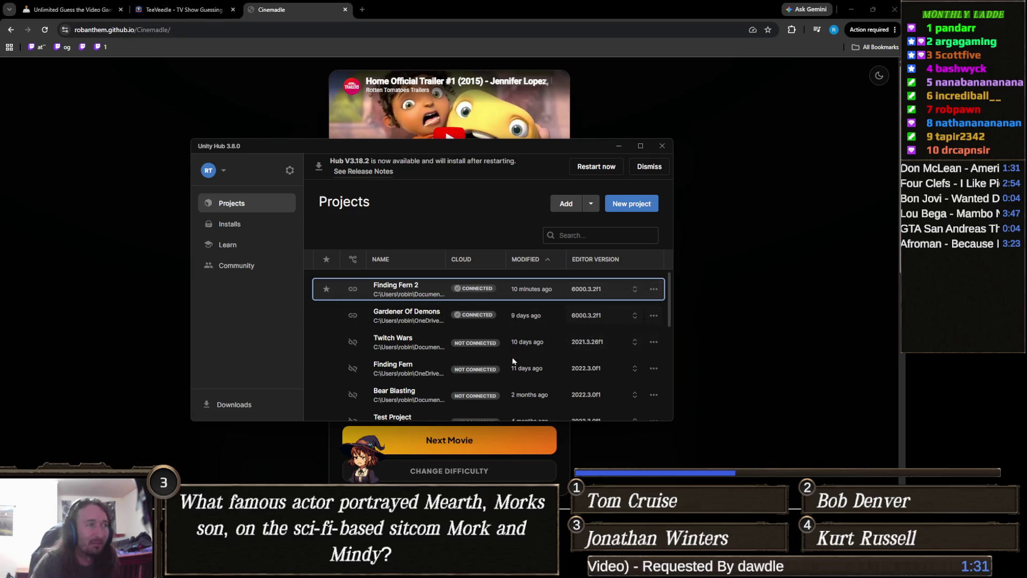
pyautogui.moveTo(481, 342)
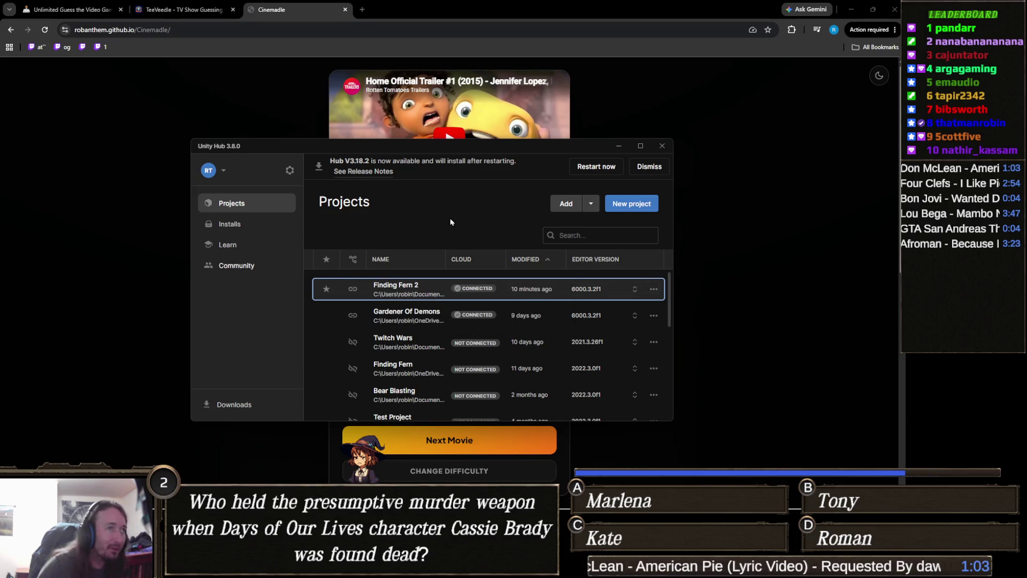
pyautogui.click(651, 168)
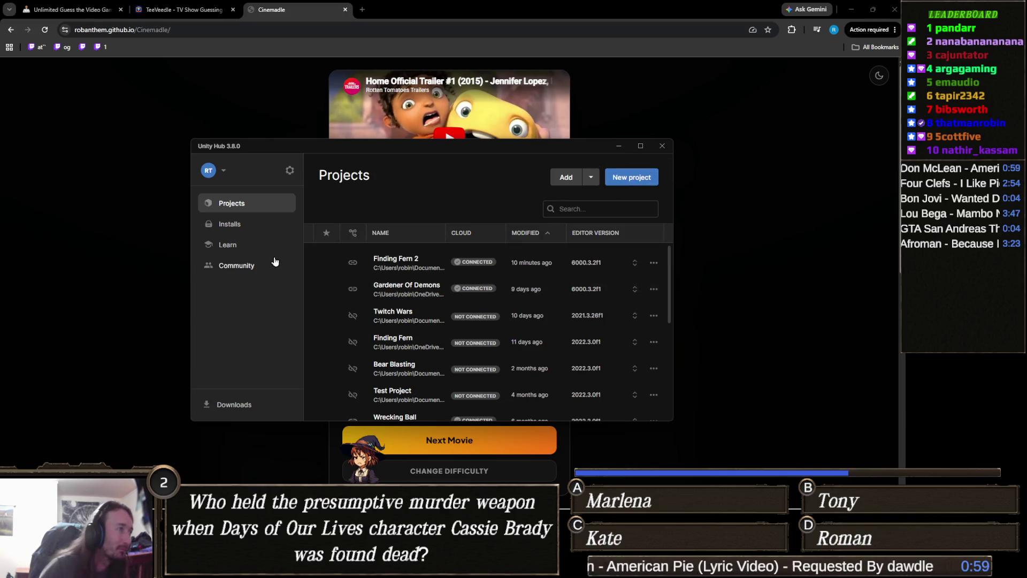
pyautogui.click(247, 227)
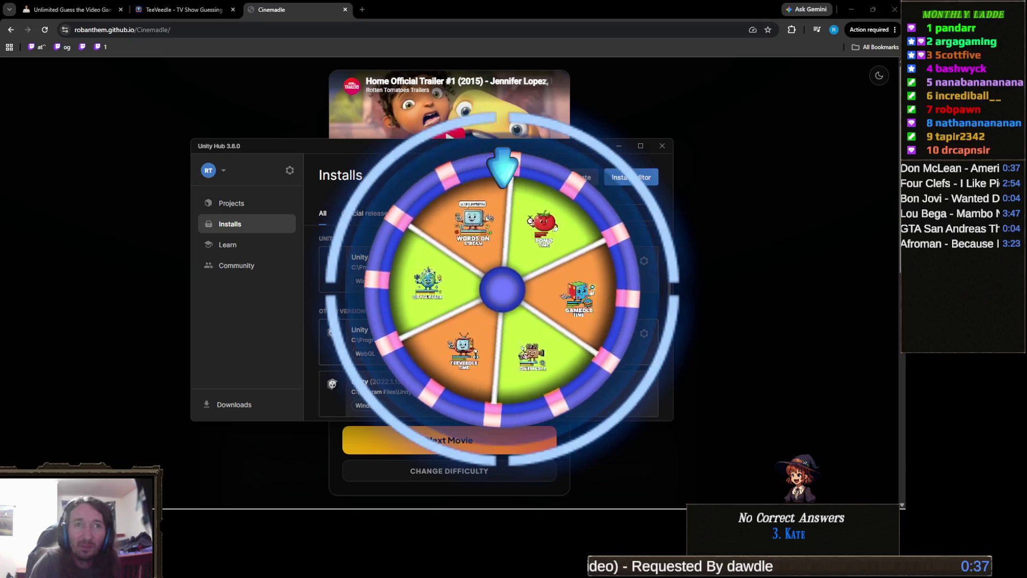
pyautogui.click(236, 204)
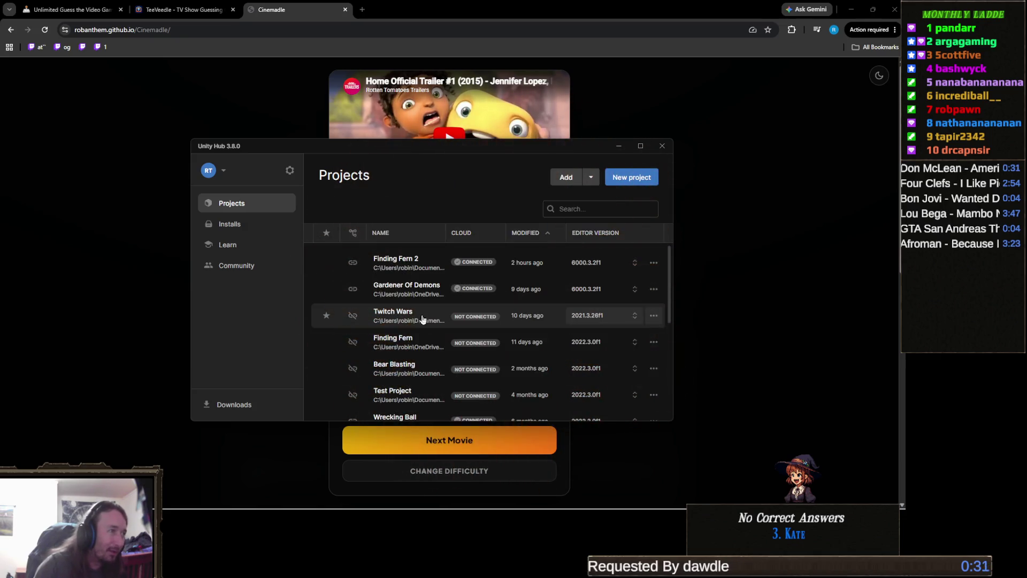
# Step: Launch the Twitch Wars project, then switch to the Gamedle browser tab
pyautogui.click(422, 316)
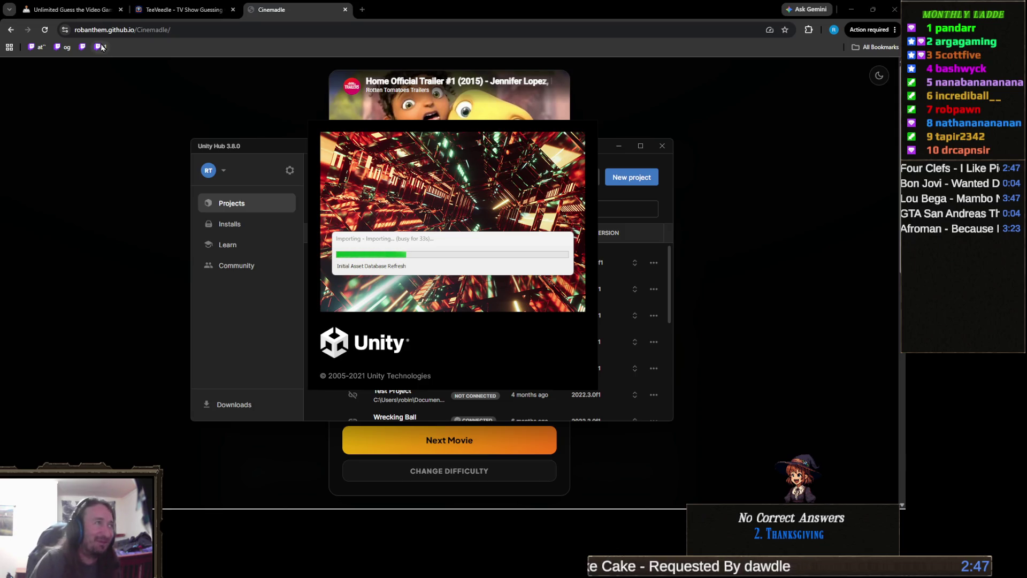
pyautogui.moveTo(84, 5)
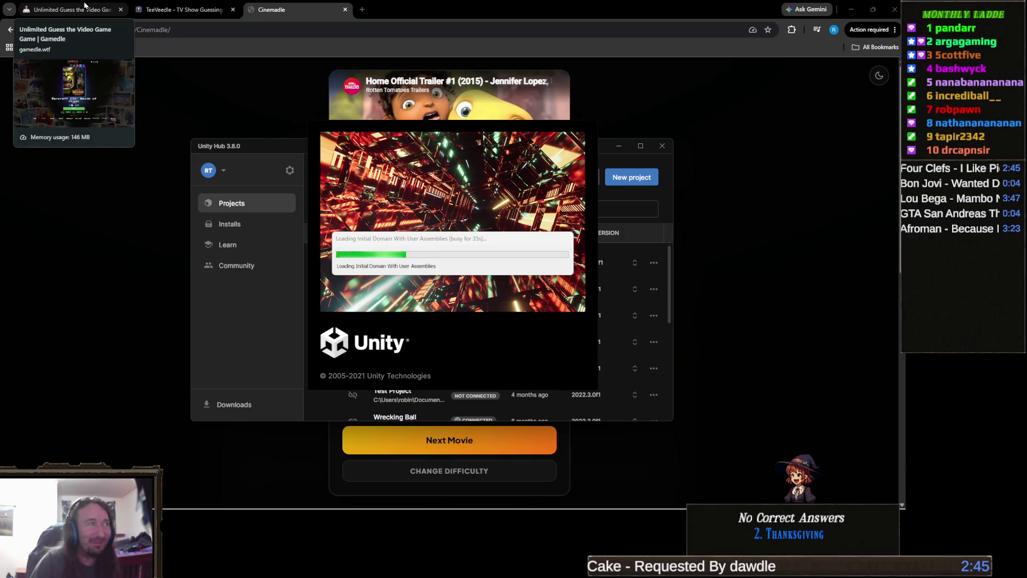
pyautogui.click(84, 8)
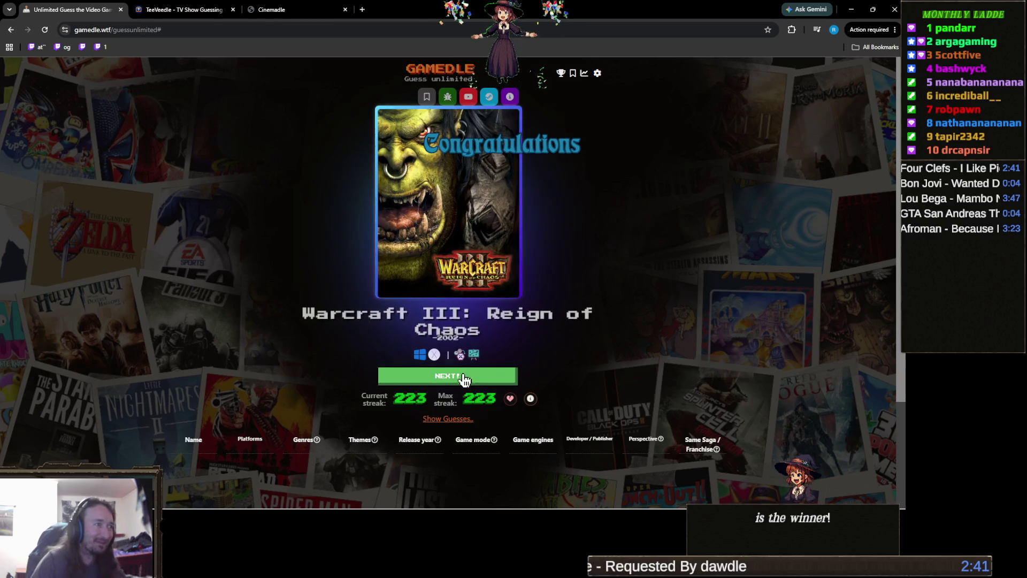
# Step: Start a new Gamedle round and guess Dishonored
pyautogui.click(480, 380)
pyautogui.click(483, 193)
pyautogui.write('dish')
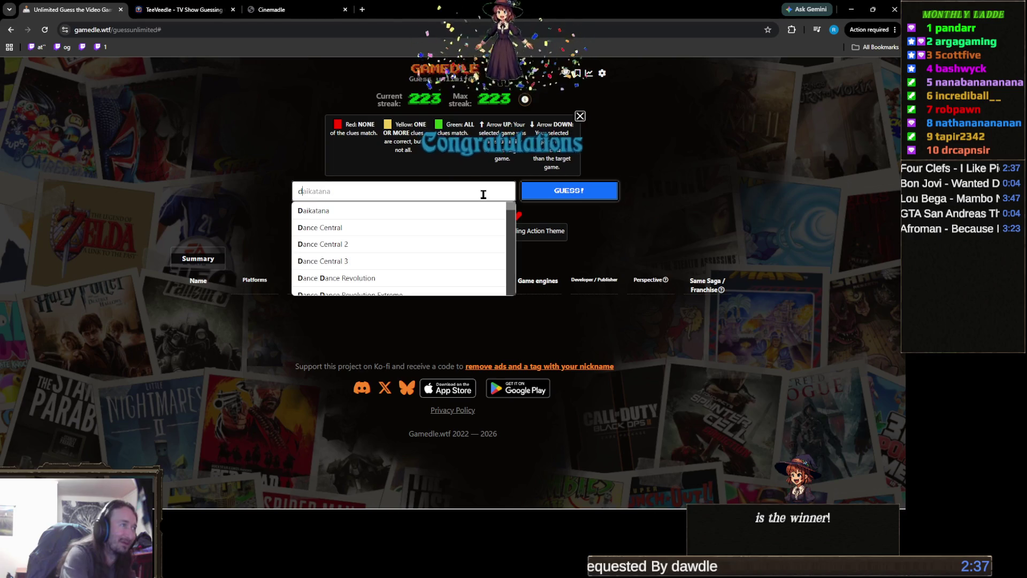
pyautogui.click(454, 211)
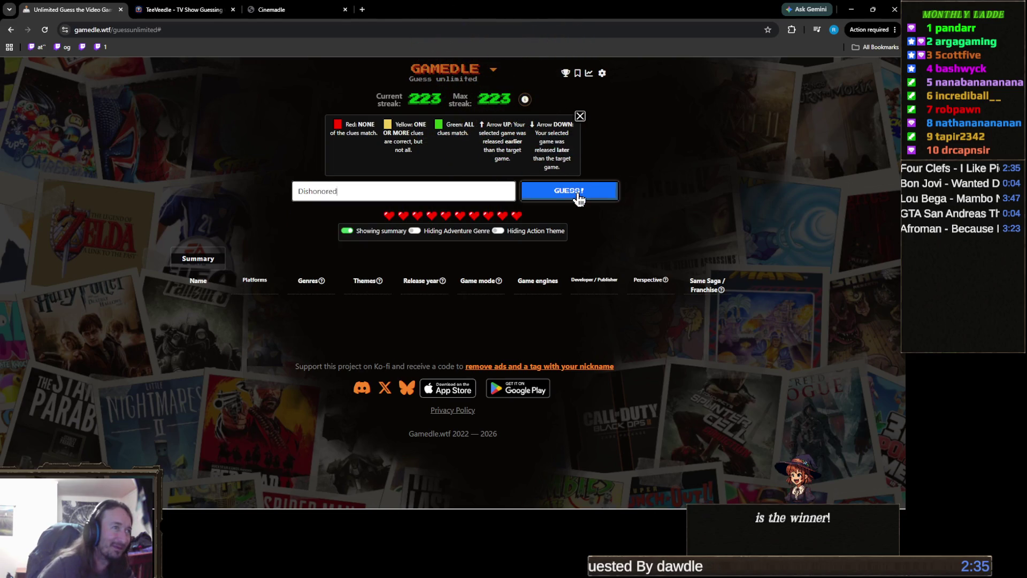
pyautogui.click(576, 194)
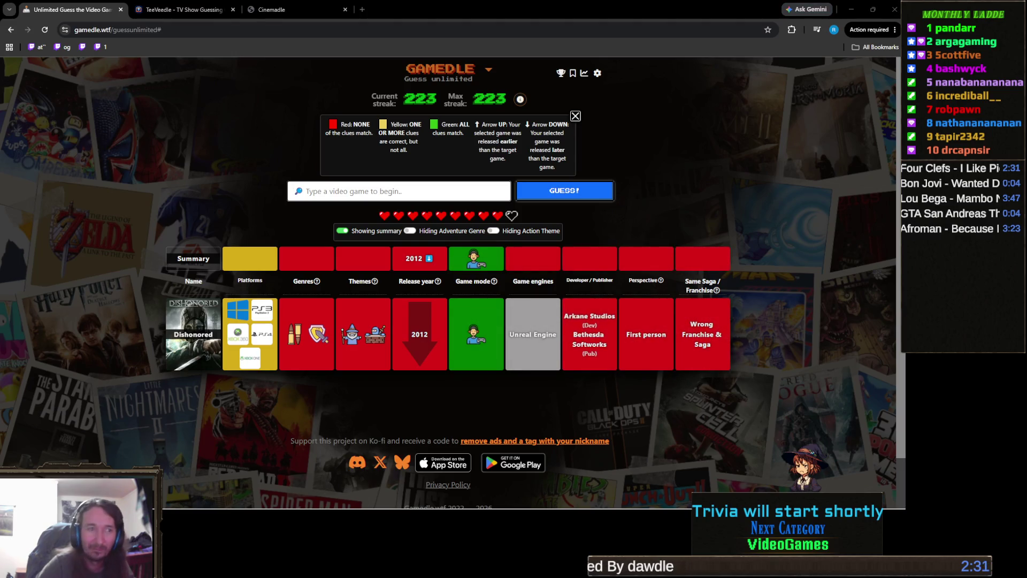
# Step: Guess Commander Keen: Goodbye Galaxy!, then search 'lion king' for the next guess
pyautogui.click(479, 190)
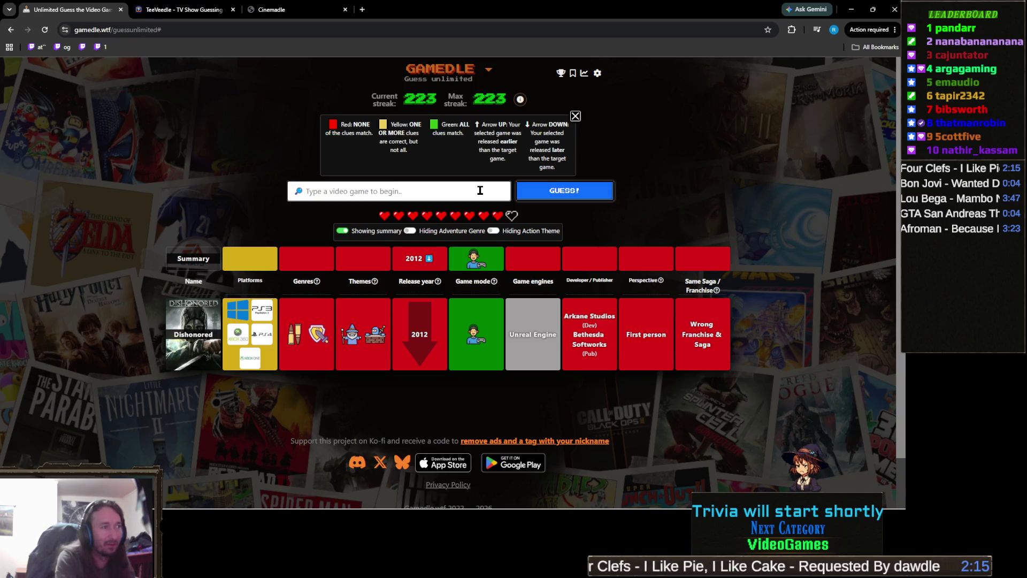
pyautogui.write('spyro')
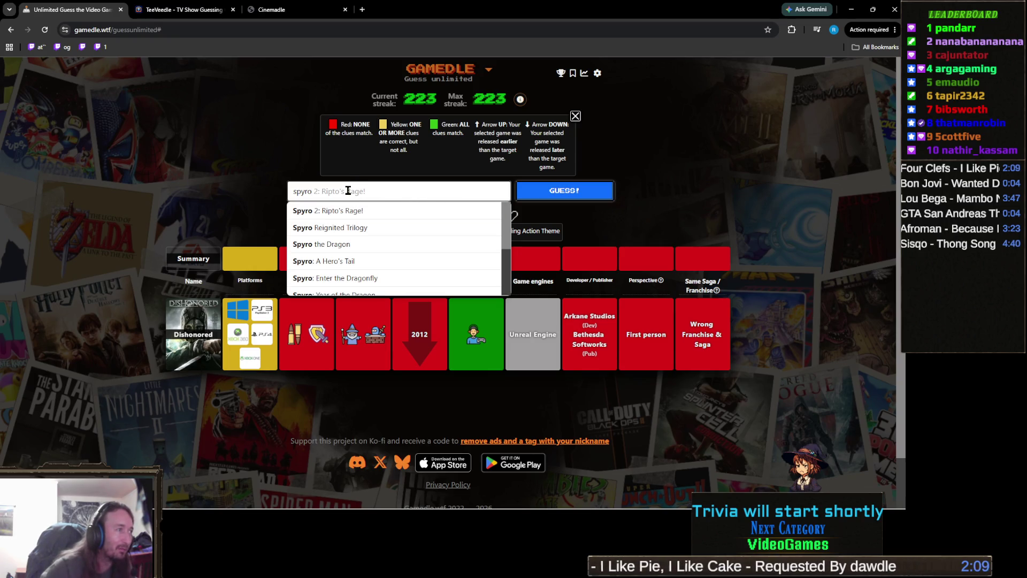
pyautogui.hotkey('ctrl', 'a')
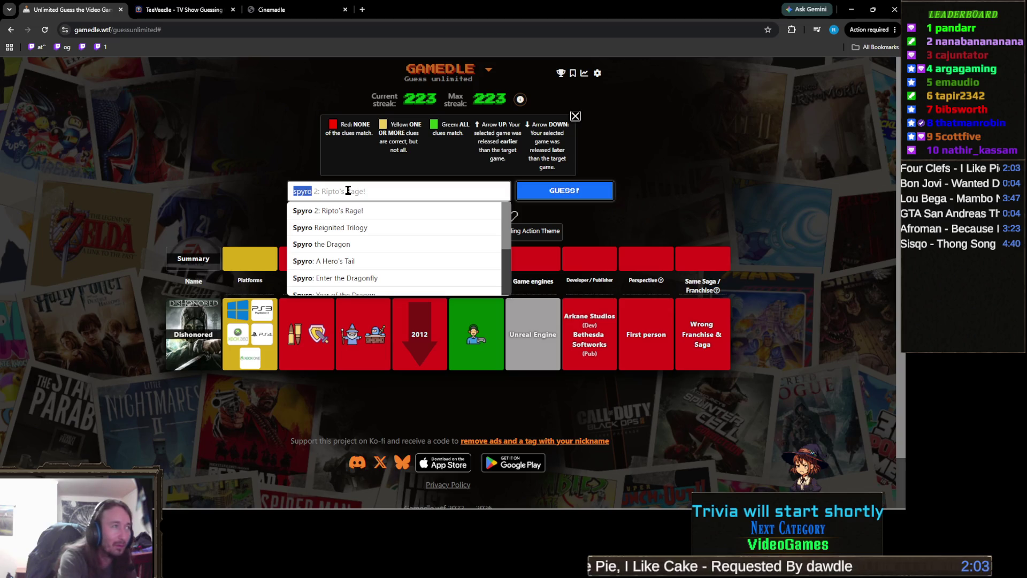
pyautogui.write('keen')
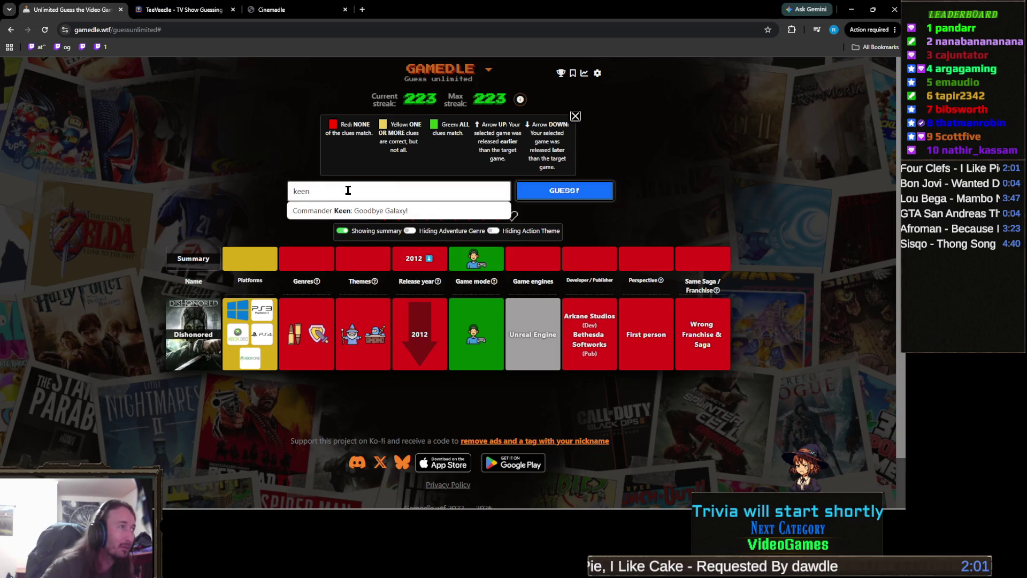
pyautogui.click(420, 212)
pyautogui.click(602, 197)
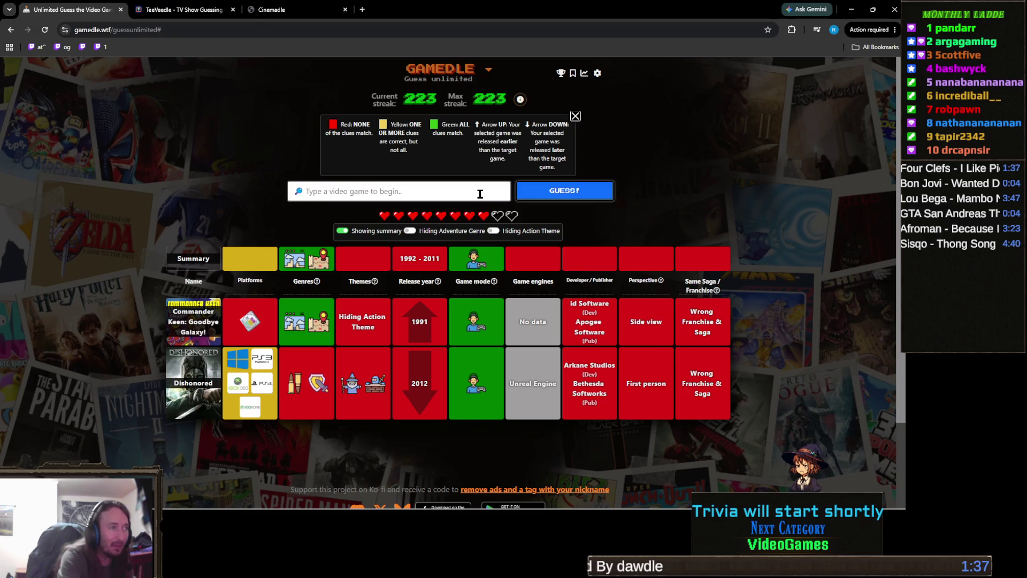
pyautogui.write('lion king')
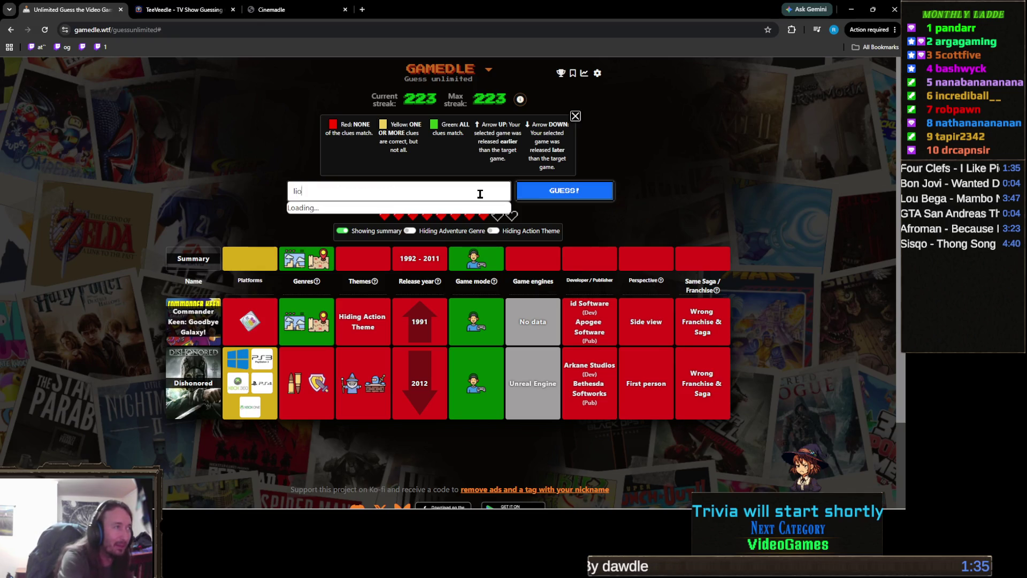
# Step: Submit The Lion King, then guess Prince of Persia 2: The Shadow and the Flame
pyautogui.press('Return')
pyautogui.click(579, 193)
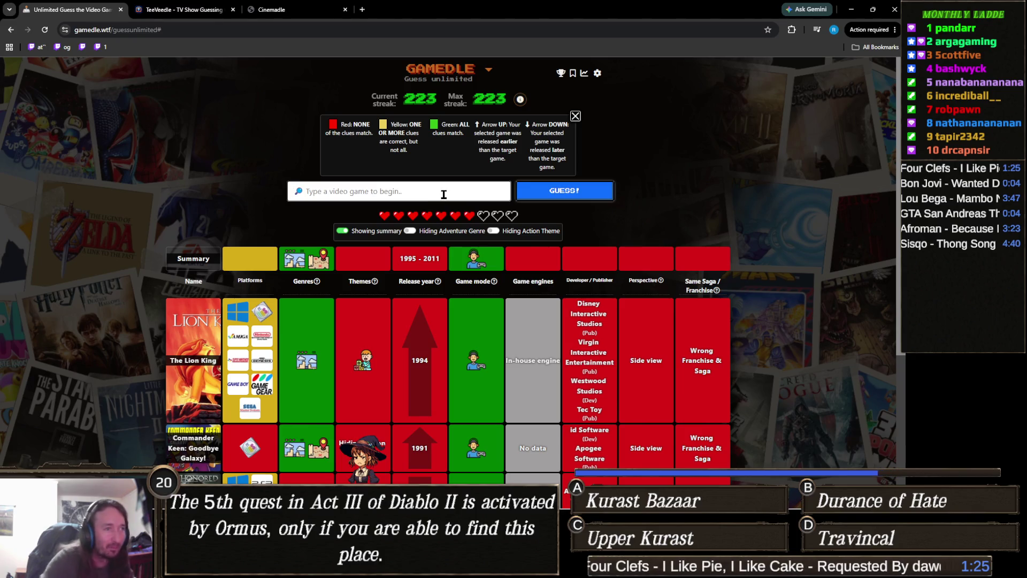
pyautogui.write('pri nc')
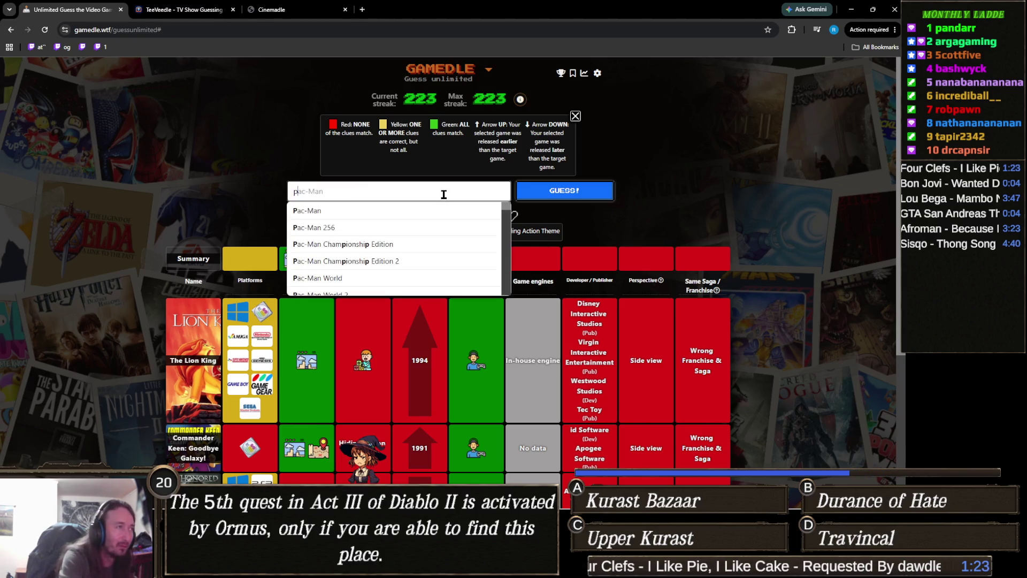
pyautogui.press('BackSpace')
pyautogui.press('BackSpace')
pyautogui.press('BackSpace')
pyautogui.write('nce')
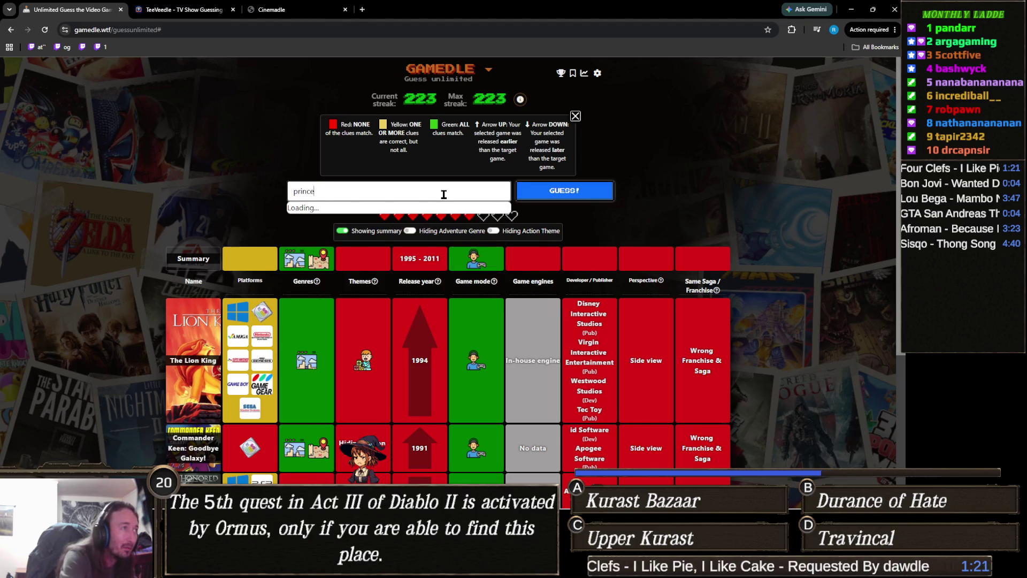
pyautogui.write(' of persia')
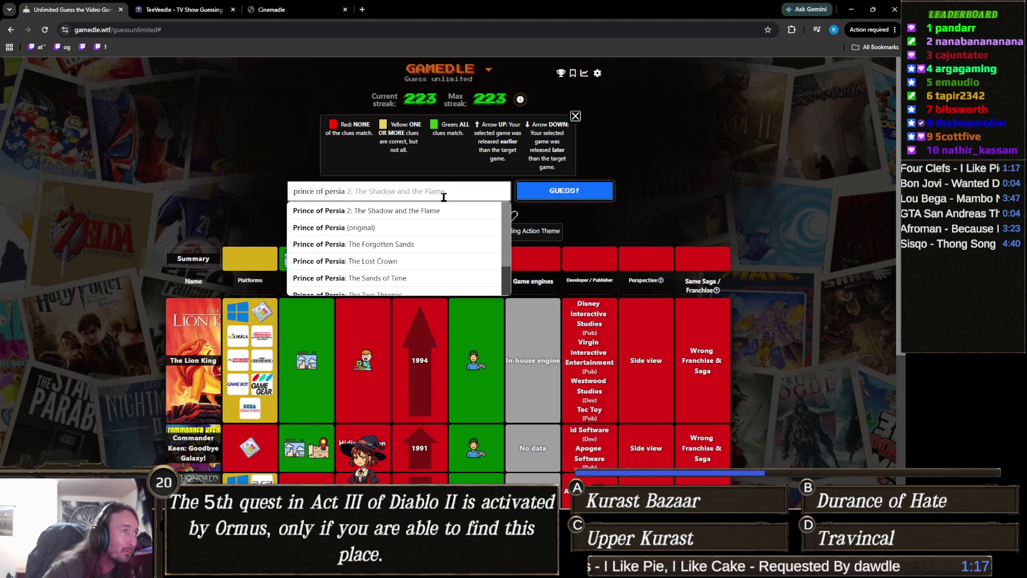
pyautogui.click(436, 210)
pyautogui.click(581, 191)
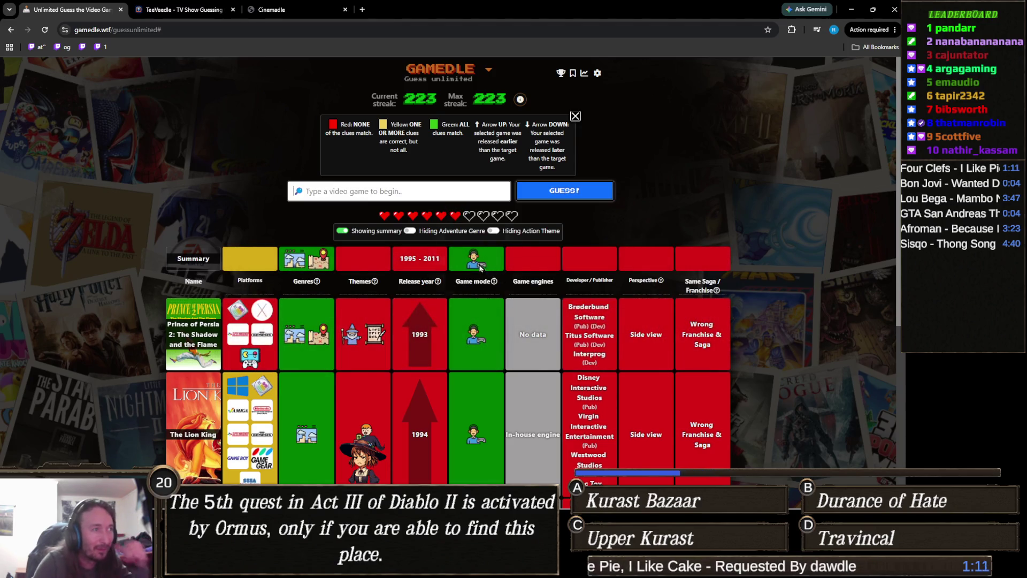
# Step: Guess Rayman 2: The Great Escape
pyautogui.click(456, 192)
pyautogui.write('rayman')
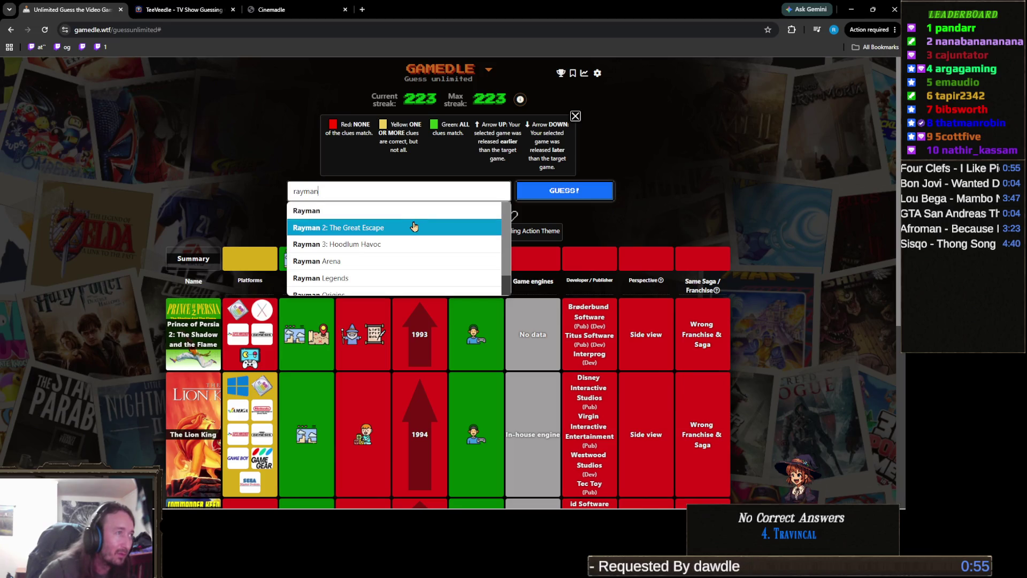
pyautogui.click(415, 227)
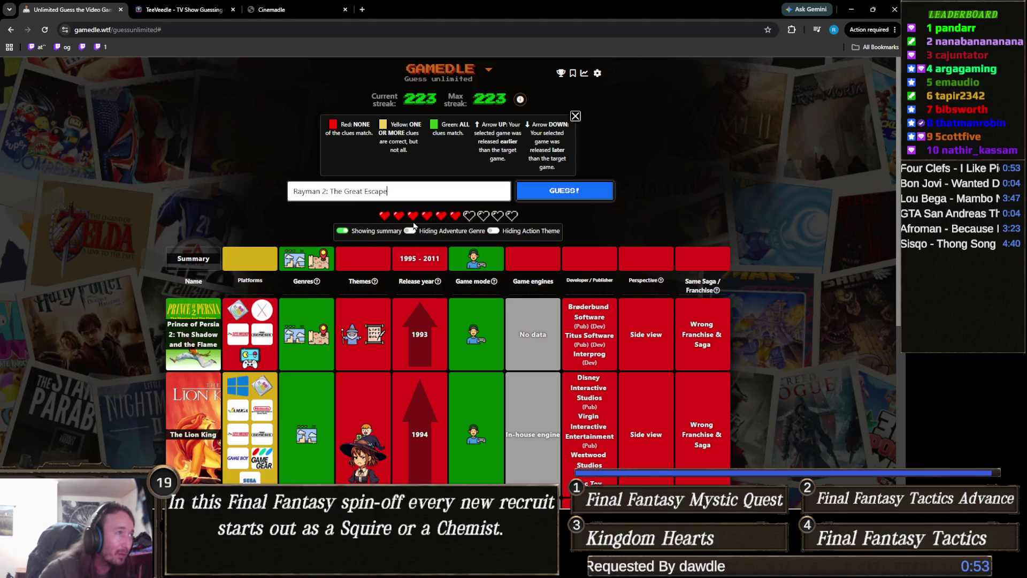
pyautogui.click(570, 204)
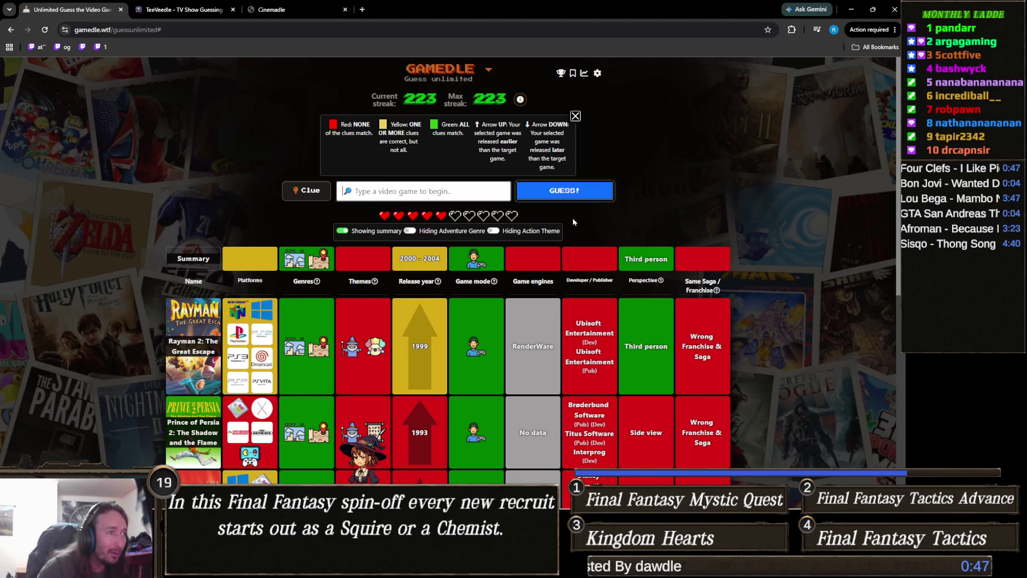
# Step: Close the extra YouTube tab and enter 'metroid' in the Gamedle guess field
pyautogui.scroll(-4, 415, 348)
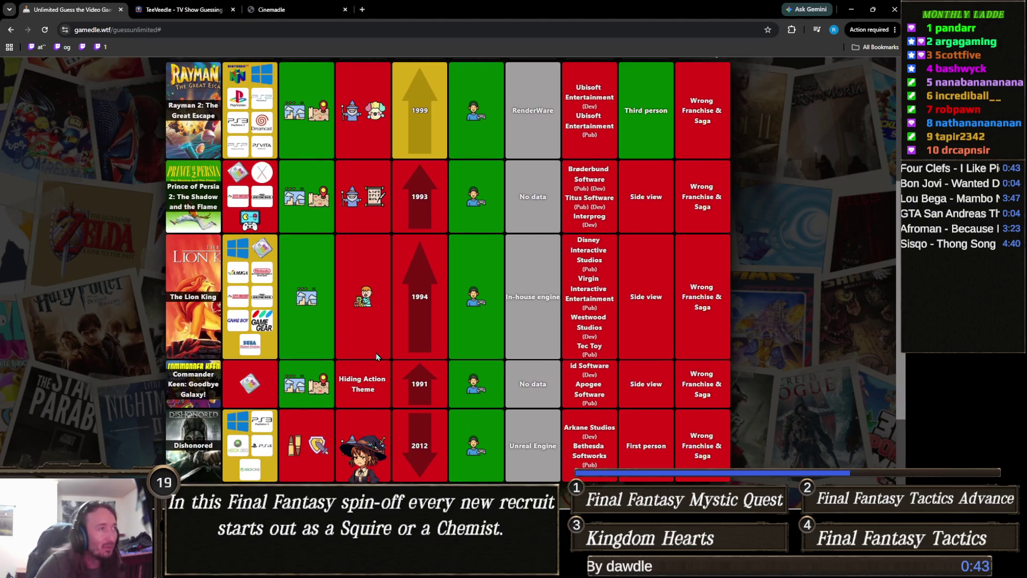
pyautogui.scroll(3, 392, 368)
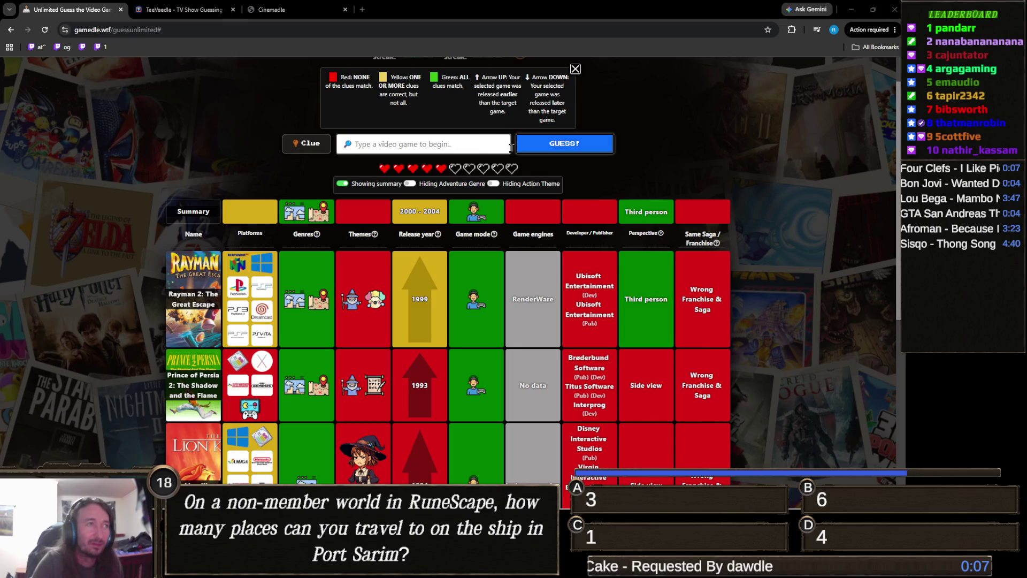
pyautogui.click(436, 138)
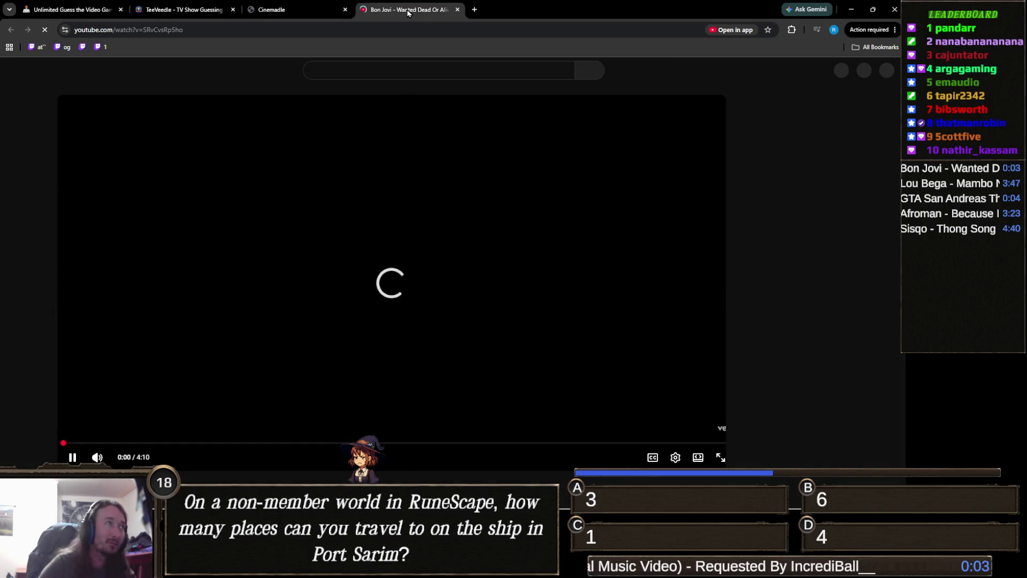
pyautogui.middleClick(408, 12)
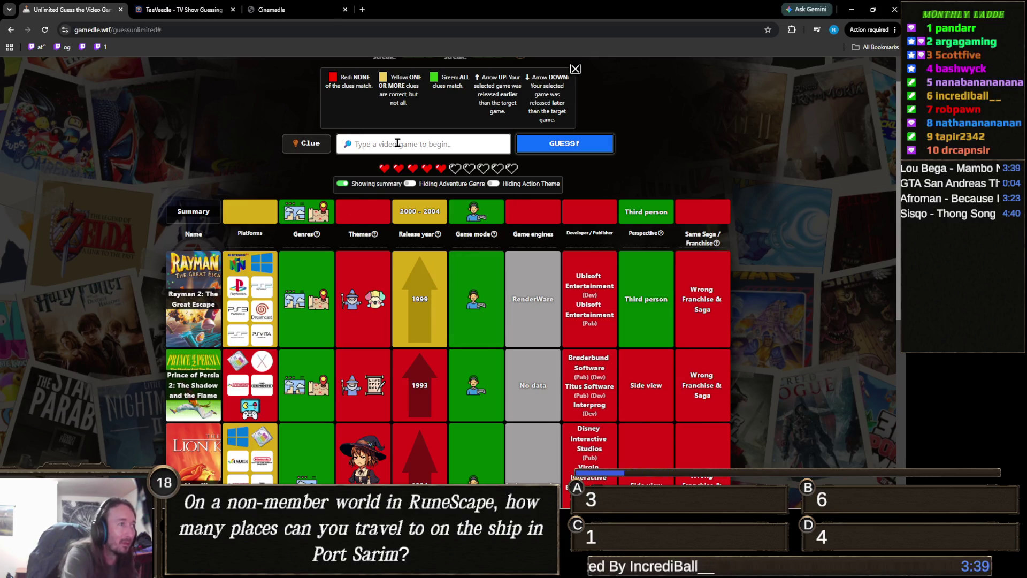
pyautogui.write('metroid')
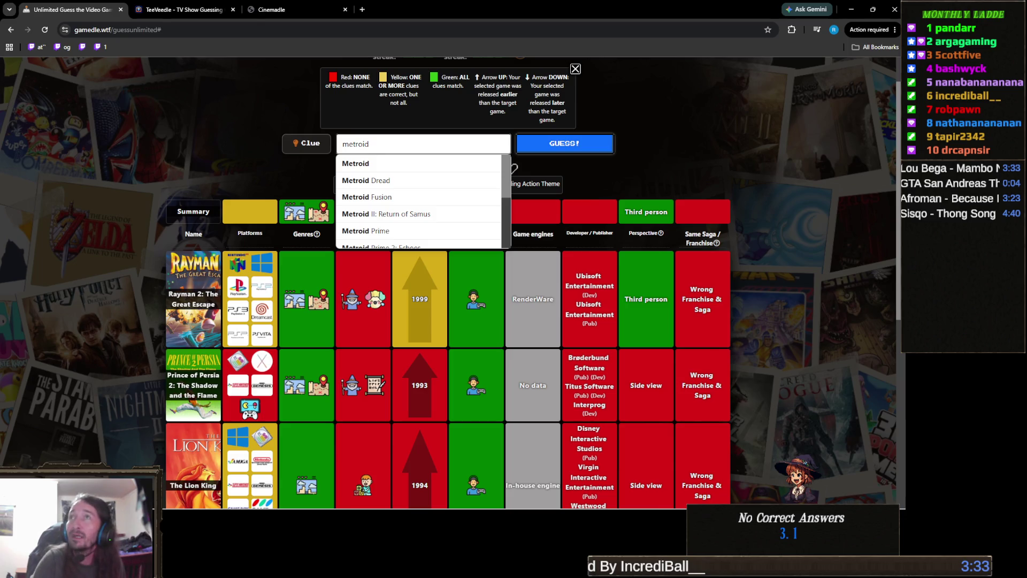
# Step: Delete the 'metroid' search so the guess field is empty
pyautogui.hotkey('alt', 'Tab')
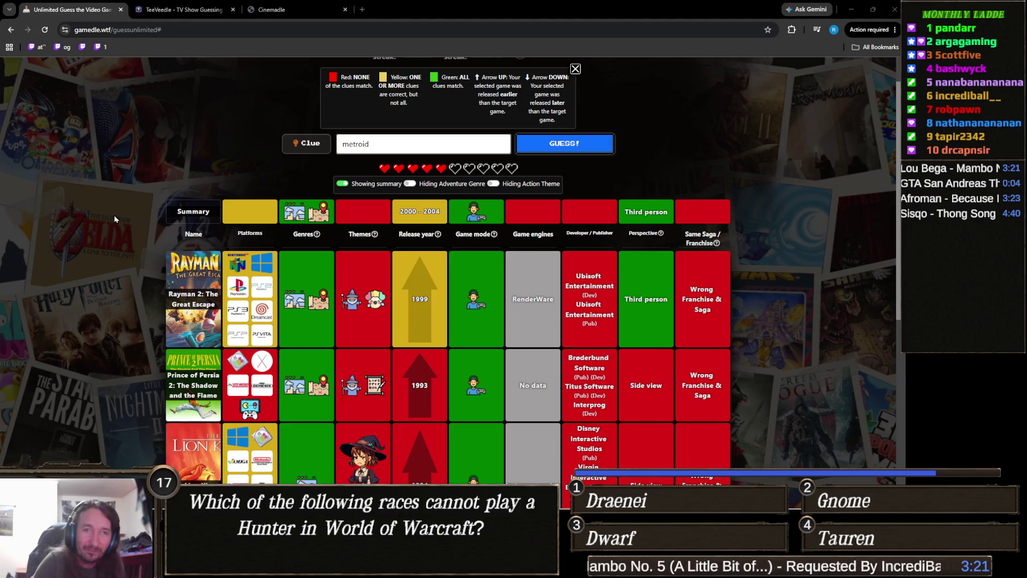
pyautogui.doubleClick(393, 139)
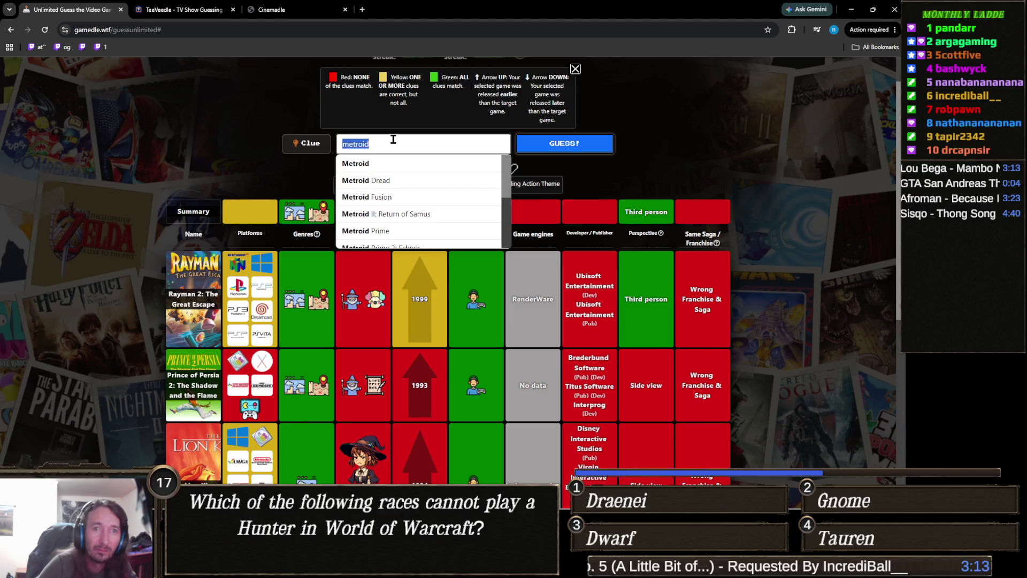
pyautogui.press('BackSpace')
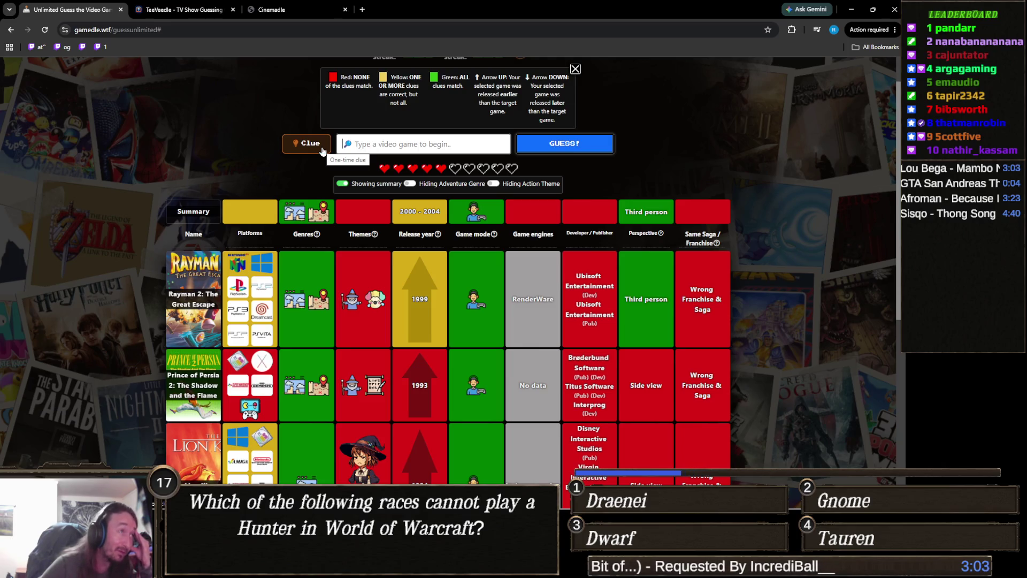
# Step: Use the one-time clue to reveal the 2002 release year, then review the results table
pyautogui.click(321, 149)
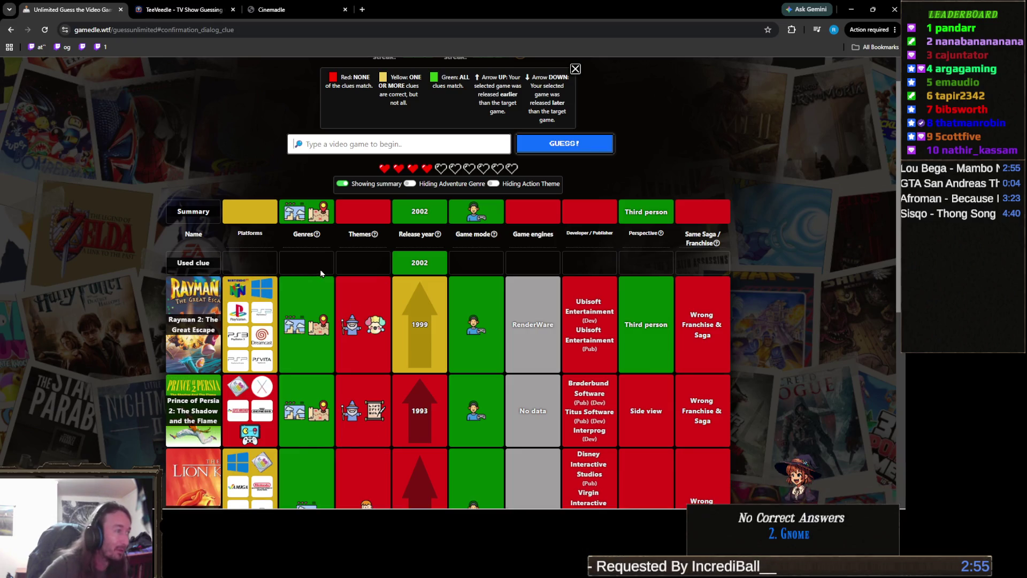
pyautogui.scroll(-3, 310, 284)
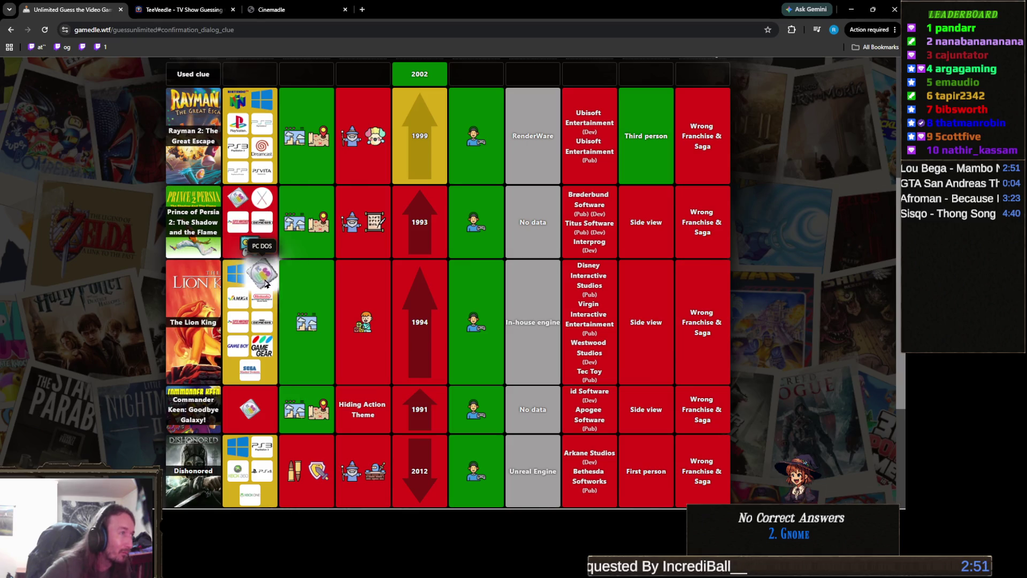
pyautogui.scroll(4, 381, 339)
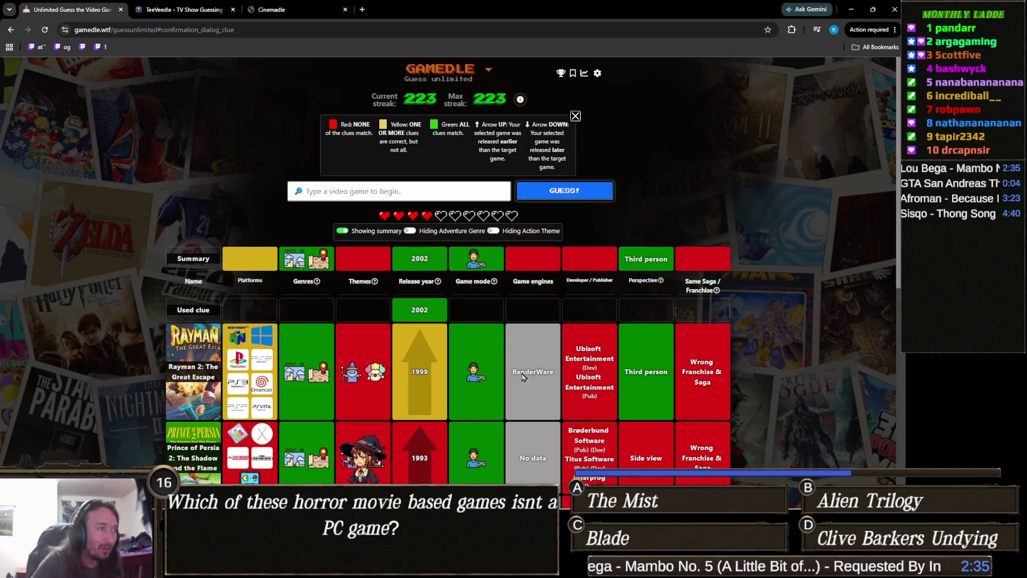
pyautogui.scroll(-3, 524, 351)
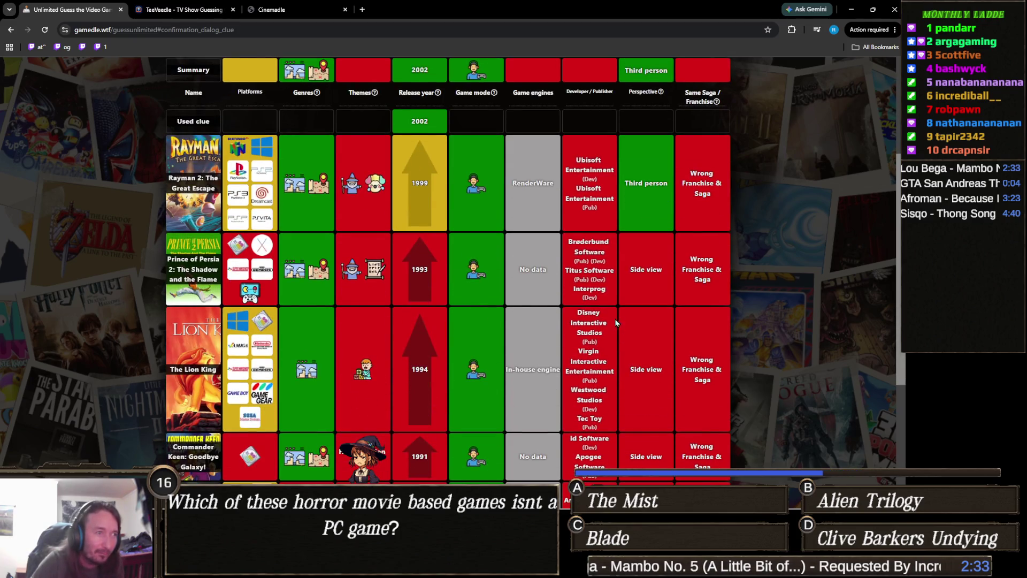
pyautogui.scroll(-3, 588, 323)
pyautogui.scroll(2, 605, 320)
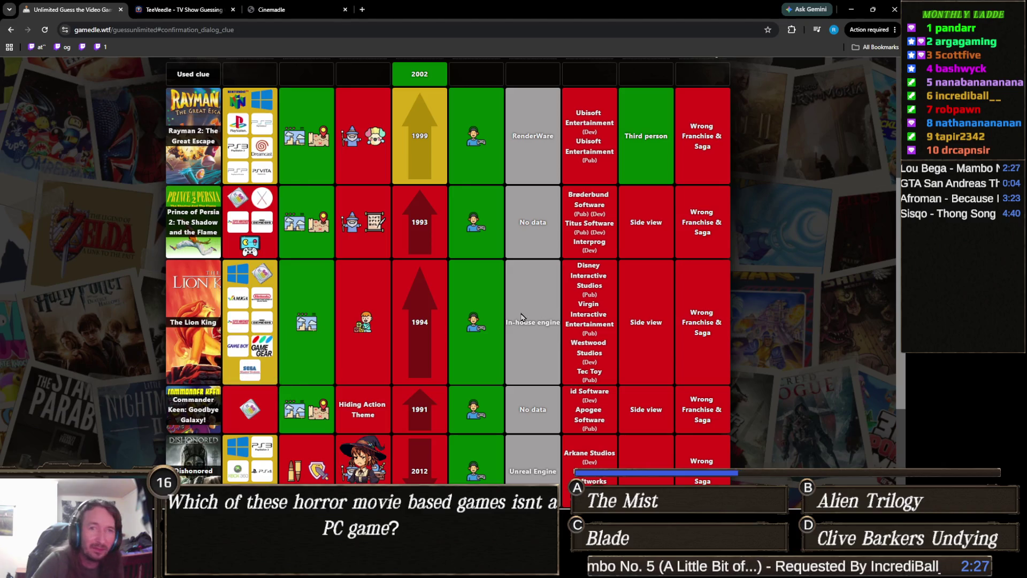
pyautogui.scroll(3, 563, 302)
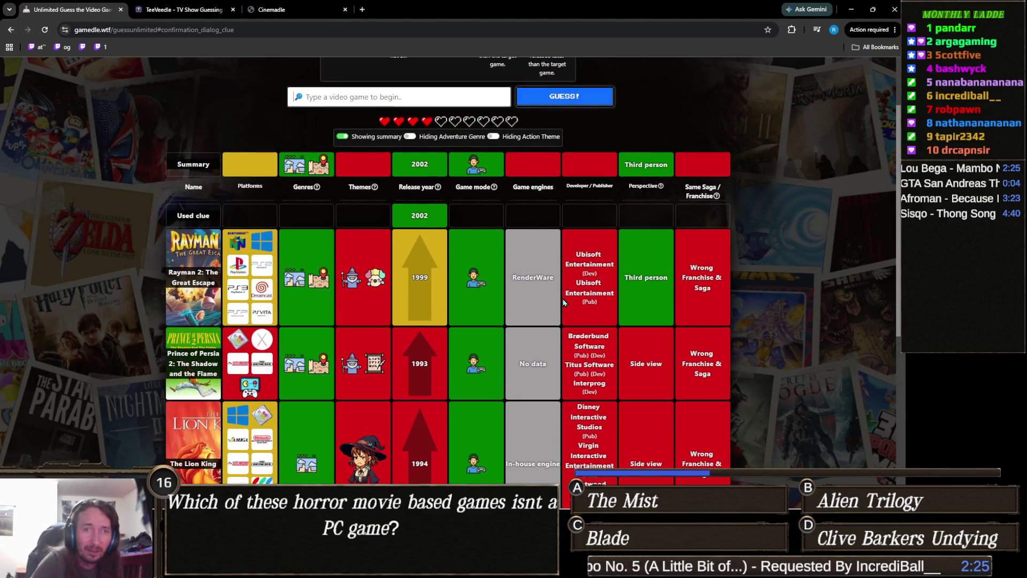
pyautogui.scroll(2, 563, 302)
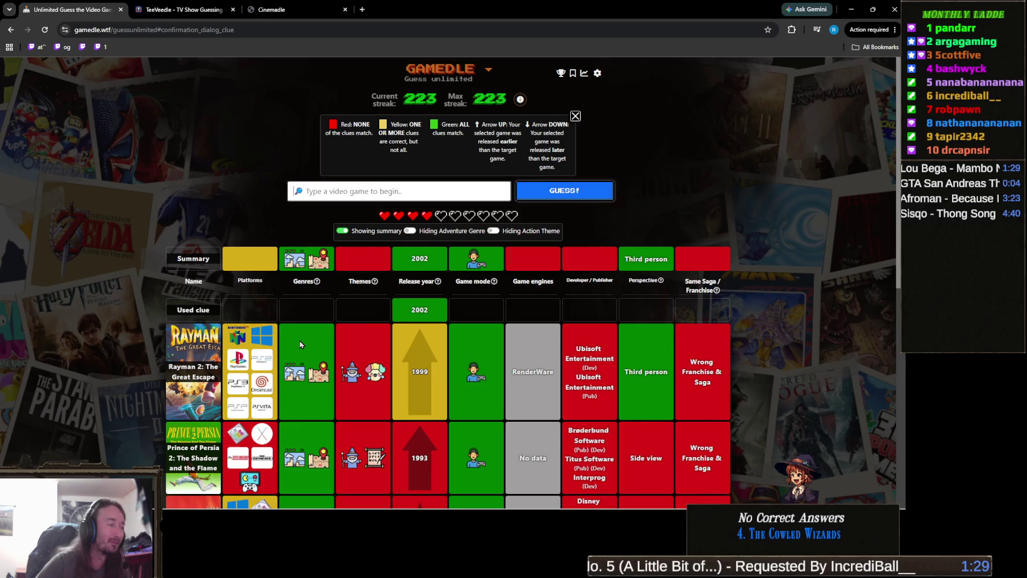
pyautogui.scroll(-3, 298, 338)
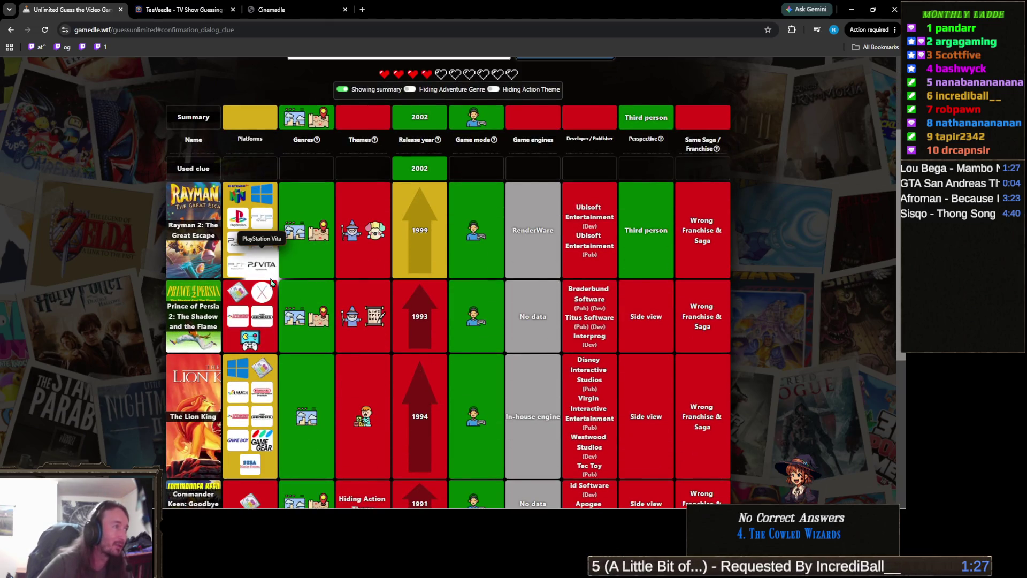
pyautogui.scroll(-3, 301, 358)
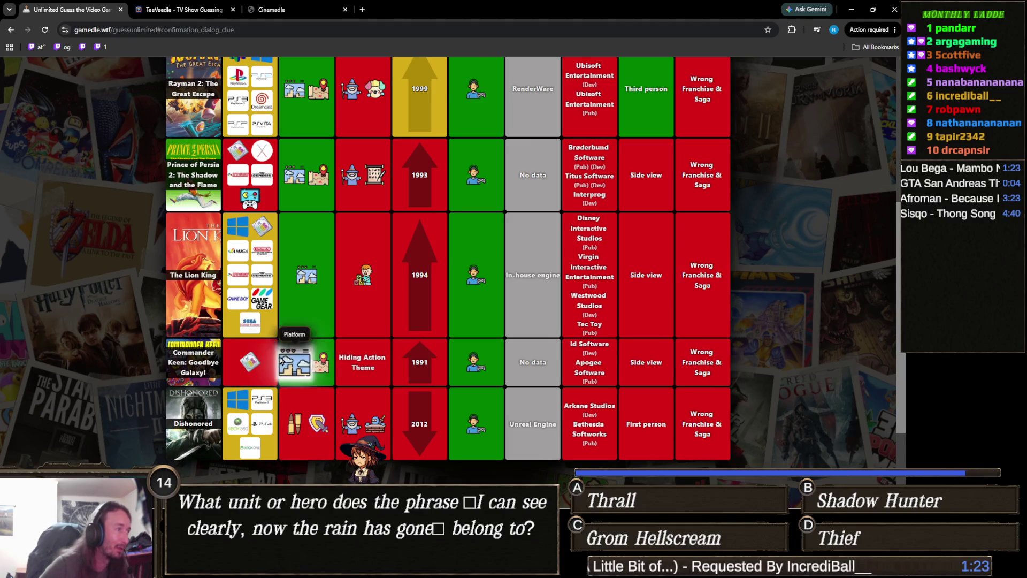
pyautogui.scroll(2, 265, 364)
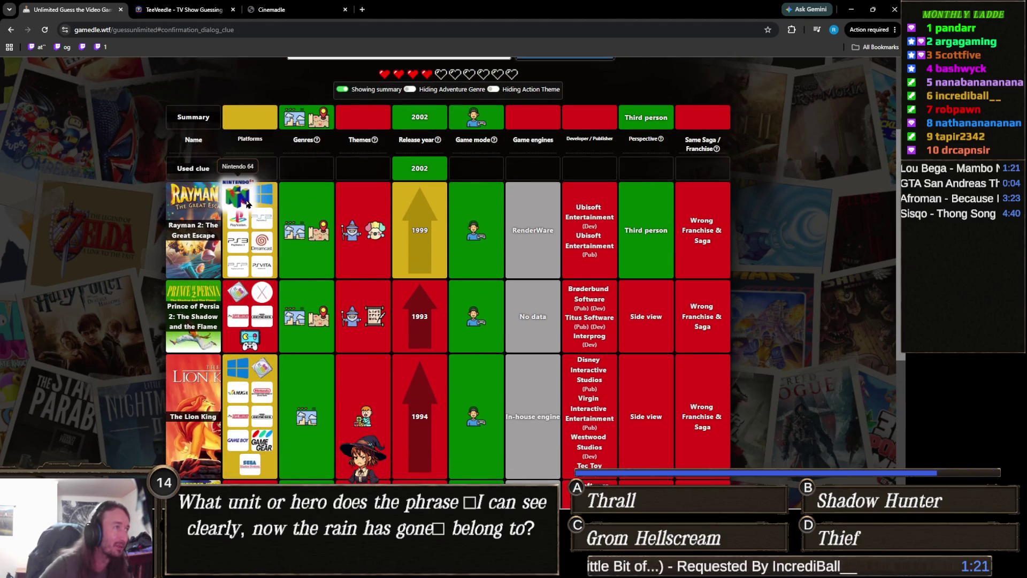
pyautogui.scroll(-2, 578, 315)
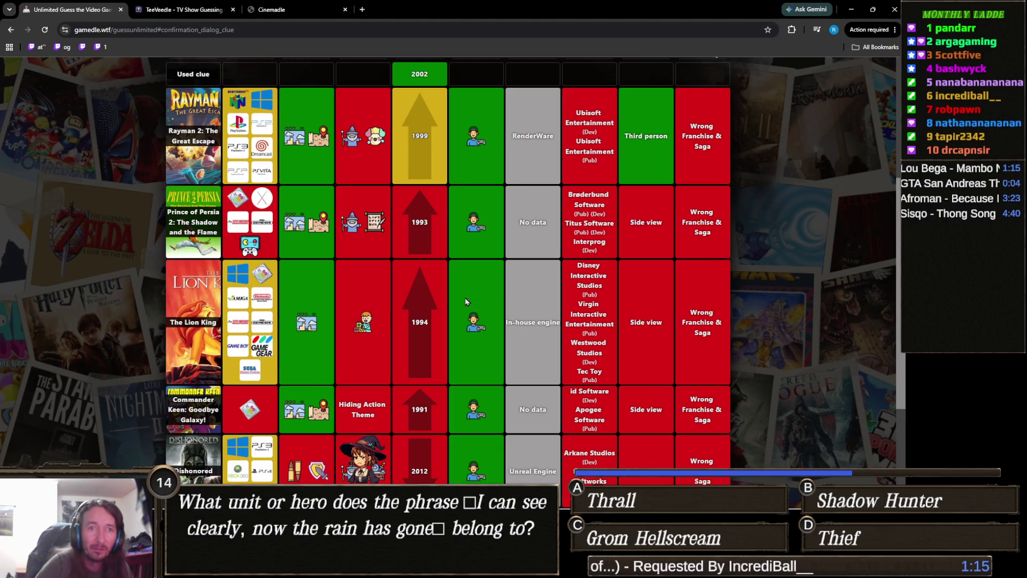
pyautogui.scroll(3, 464, 297)
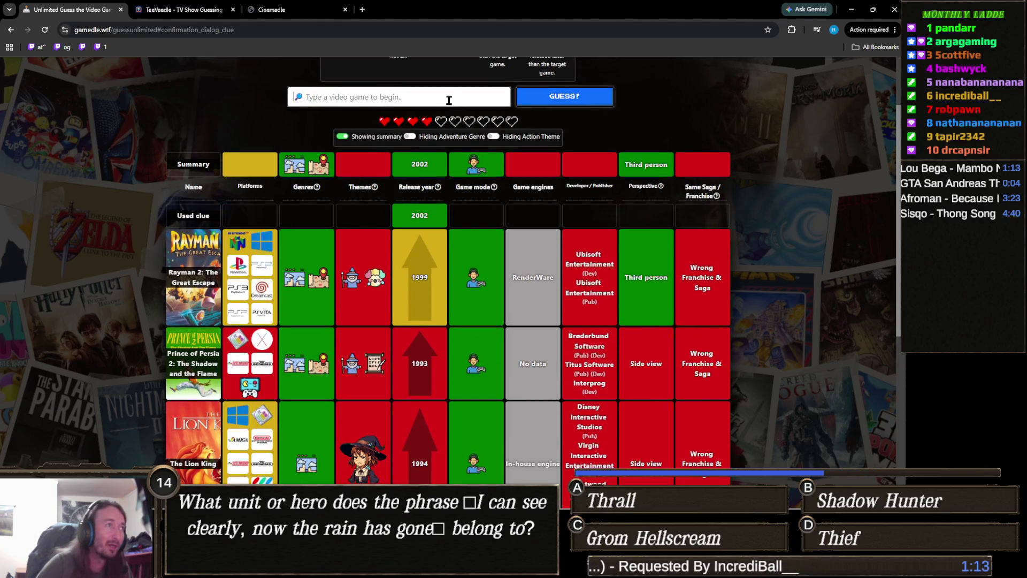
# Step: Guess Ratchet & Clank in Gamedle, adding a row that matches the 2002 release year
pyautogui.click(450, 98)
pyautogui.write('ratchet ')
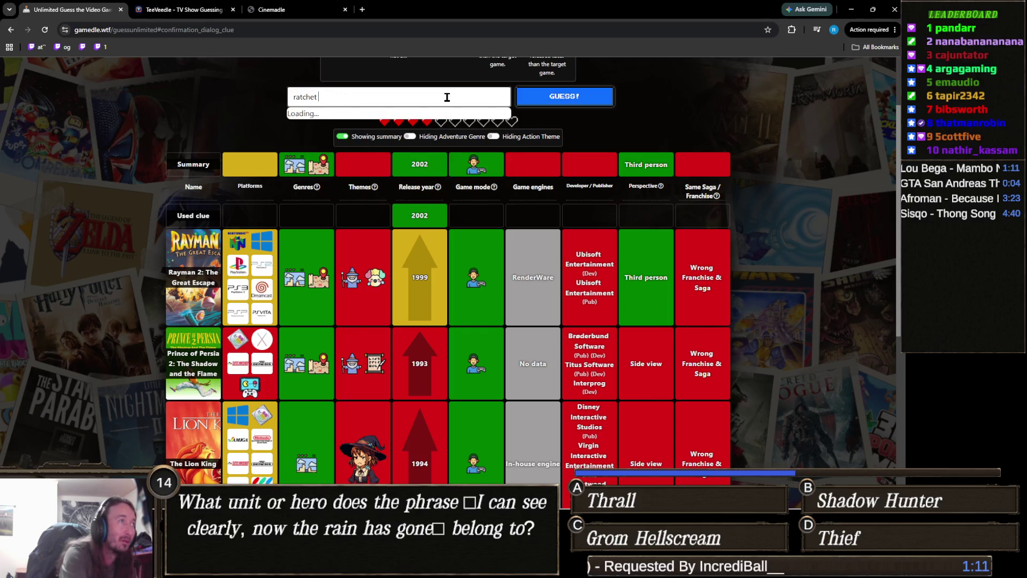
pyautogui.write('and')
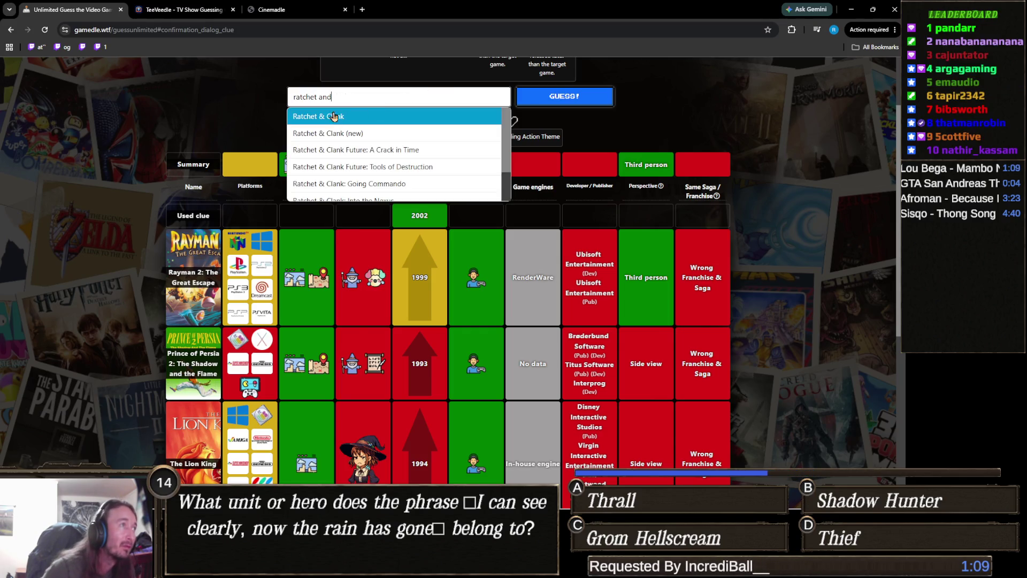
pyautogui.click(332, 114)
pyautogui.click(578, 96)
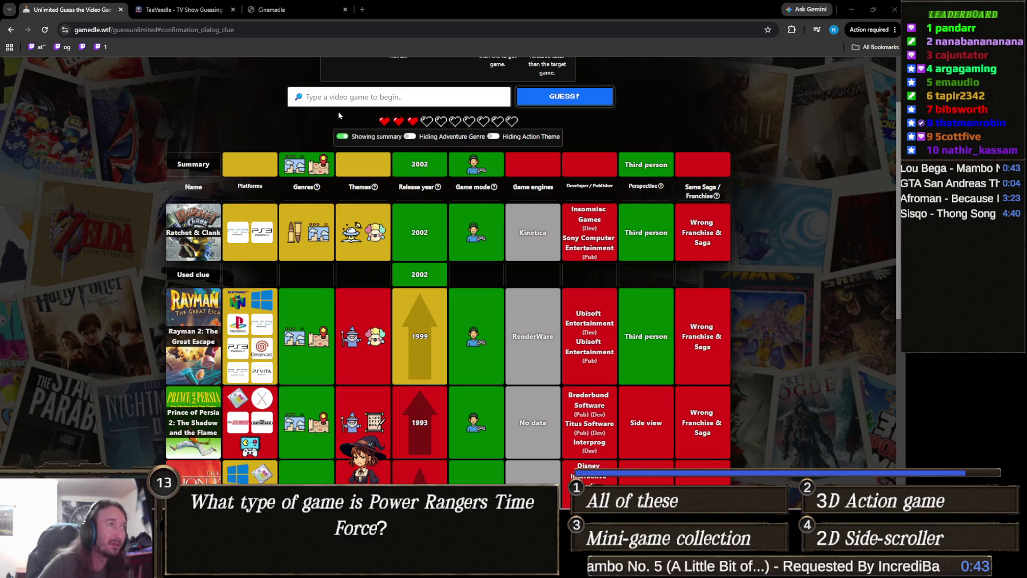
pyautogui.click(208, 7)
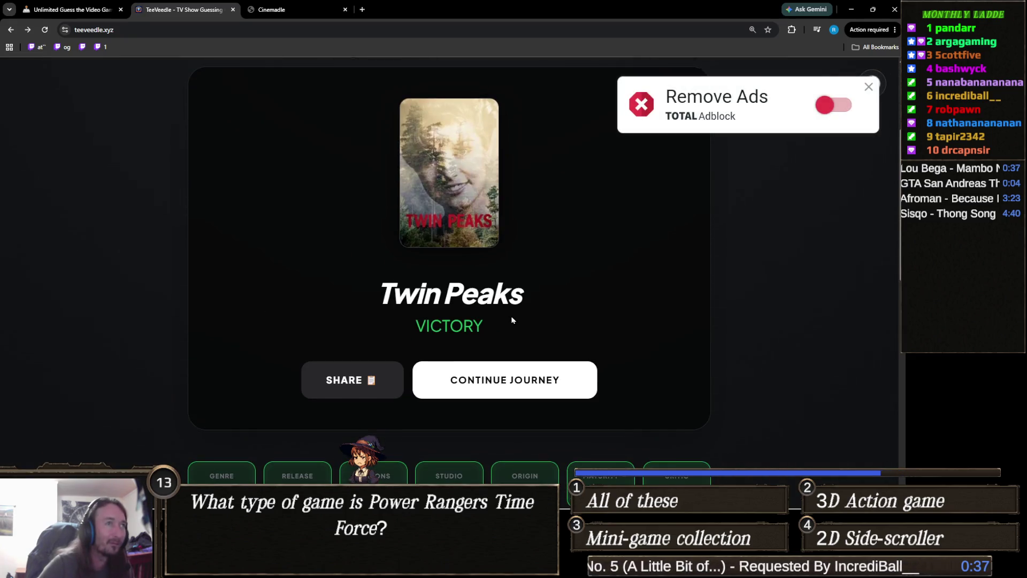
# Step: Close the Remove Ads popup and continue to a fresh TeeVeedle puzzle with 10 attempts
pyautogui.scroll(2, 512, 316)
pyautogui.click(867, 87)
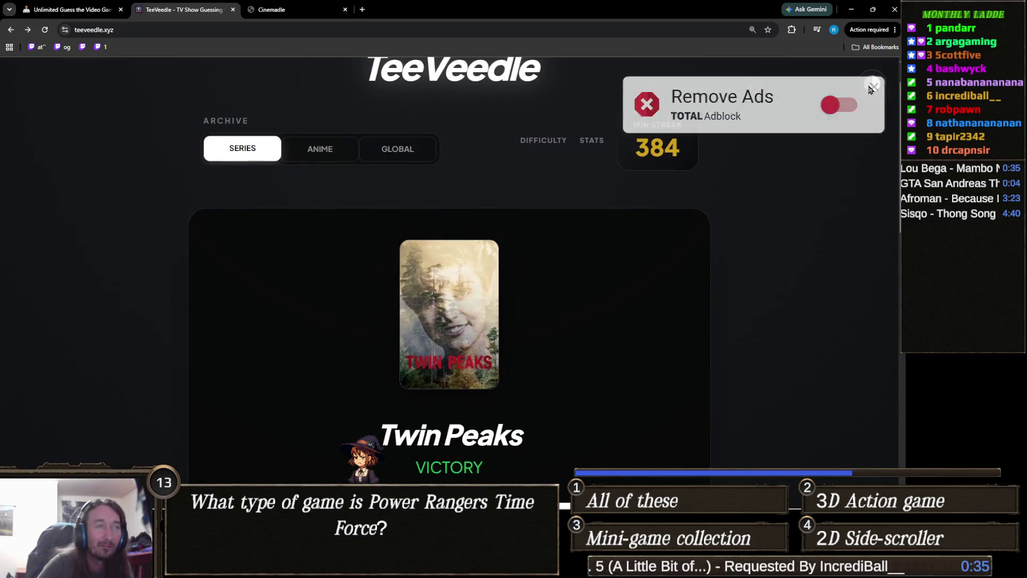
pyautogui.scroll(-3, 672, 259)
pyautogui.click(588, 338)
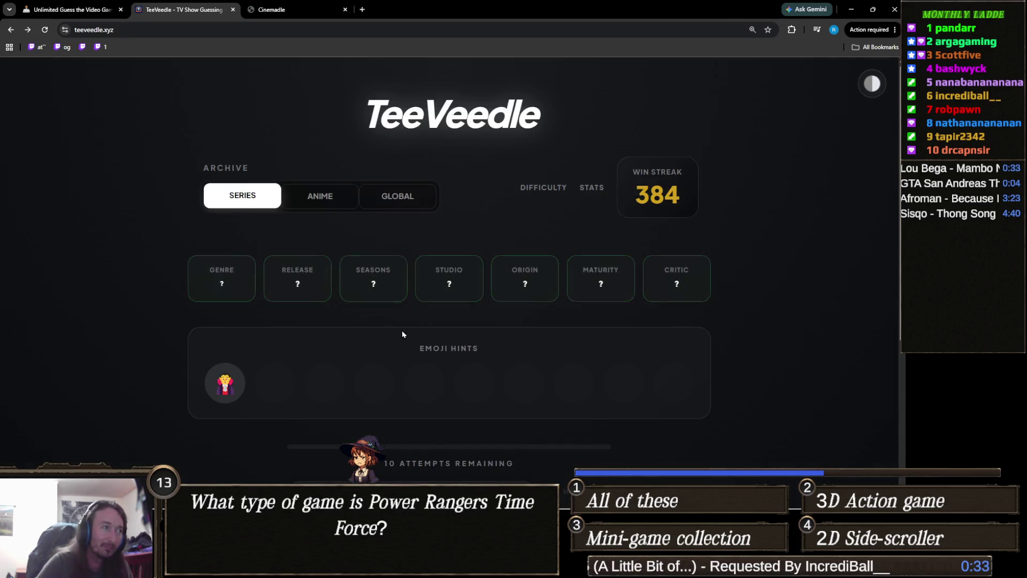
pyautogui.scroll(-2, 315, 333)
pyautogui.moveTo(227, 282)
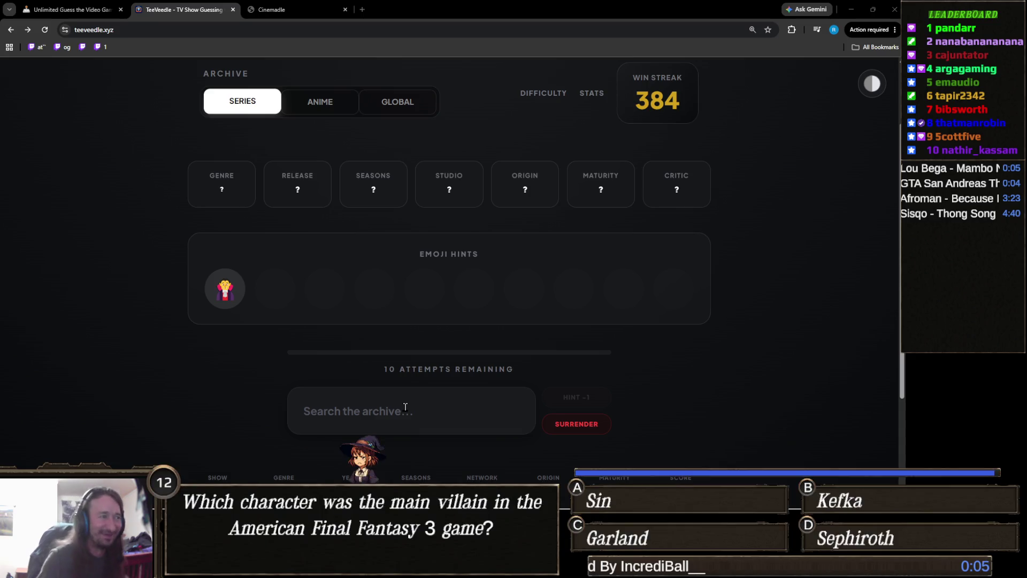
# Step: Guess What We Do in the Shadows, narrowing the show to Sci-Fi & Fantasy, EN/US origin
pyautogui.click(405, 407)
pyautogui.write('whga')
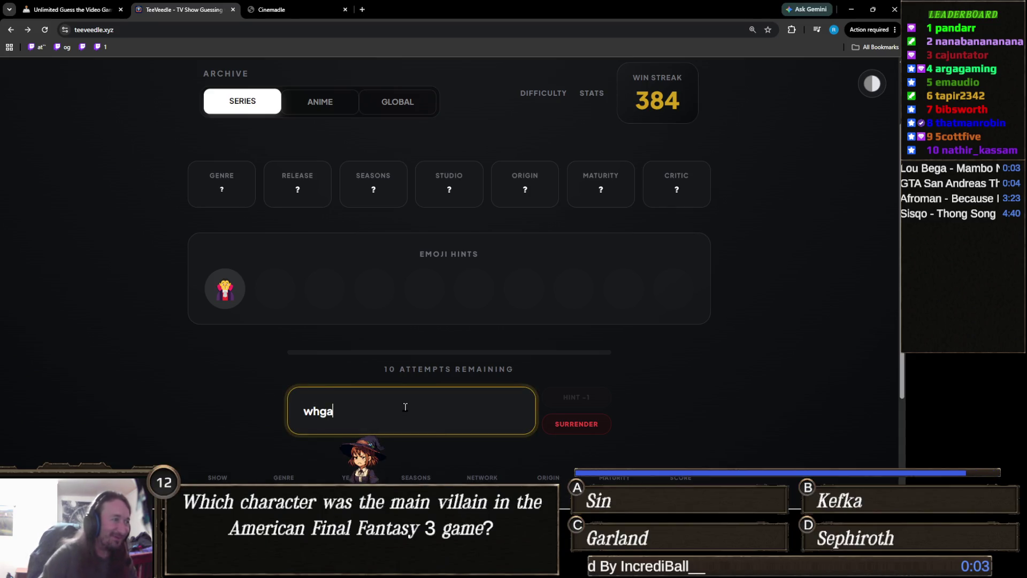
pyautogui.press('BackSpace')
pyautogui.write('at we do')
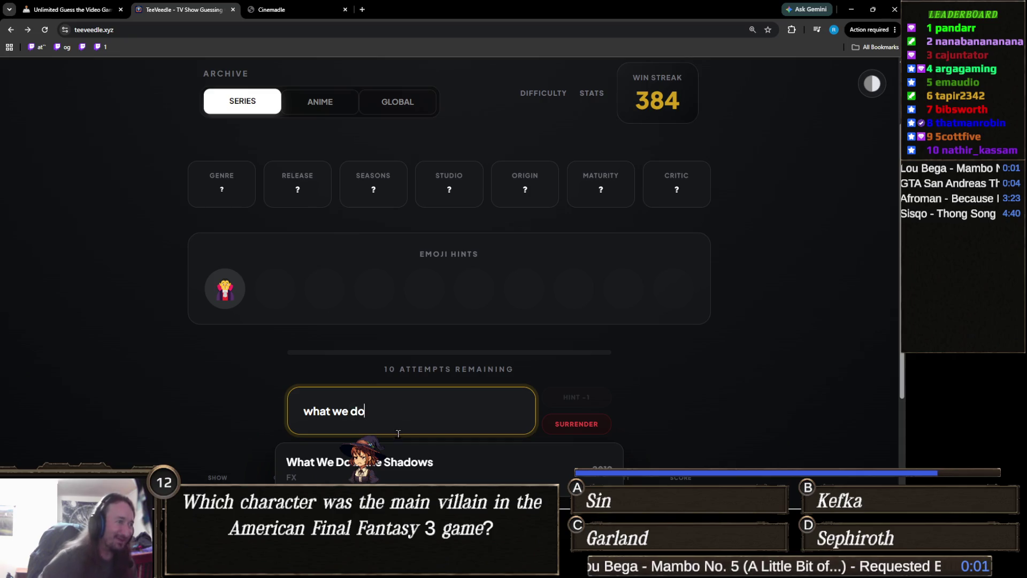
pyautogui.click(403, 463)
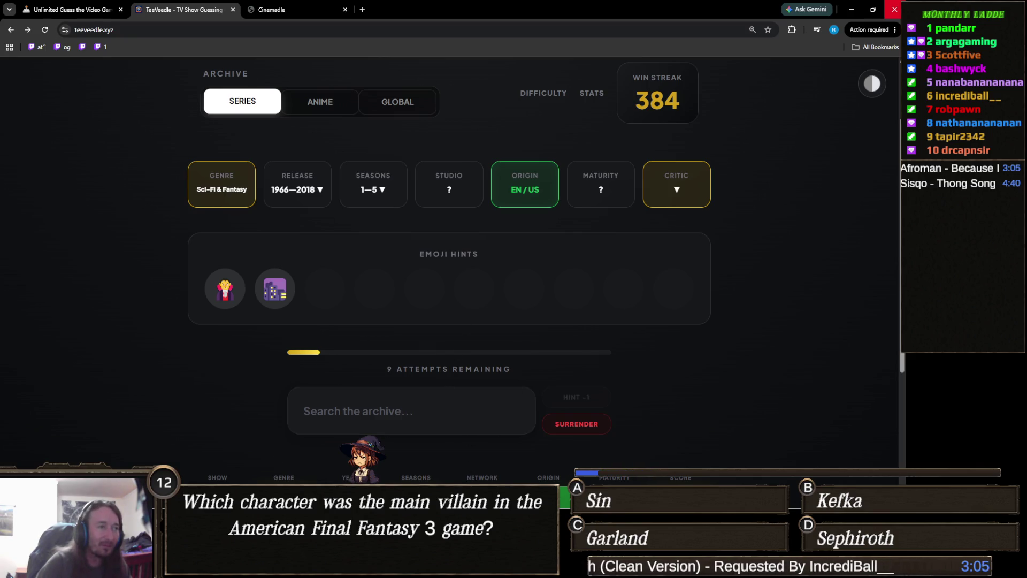
# Step: Solve the puzzle by guessing Angel, raising the win streak to 385
pyautogui.click(428, 408)
pyautogui.write('angel')
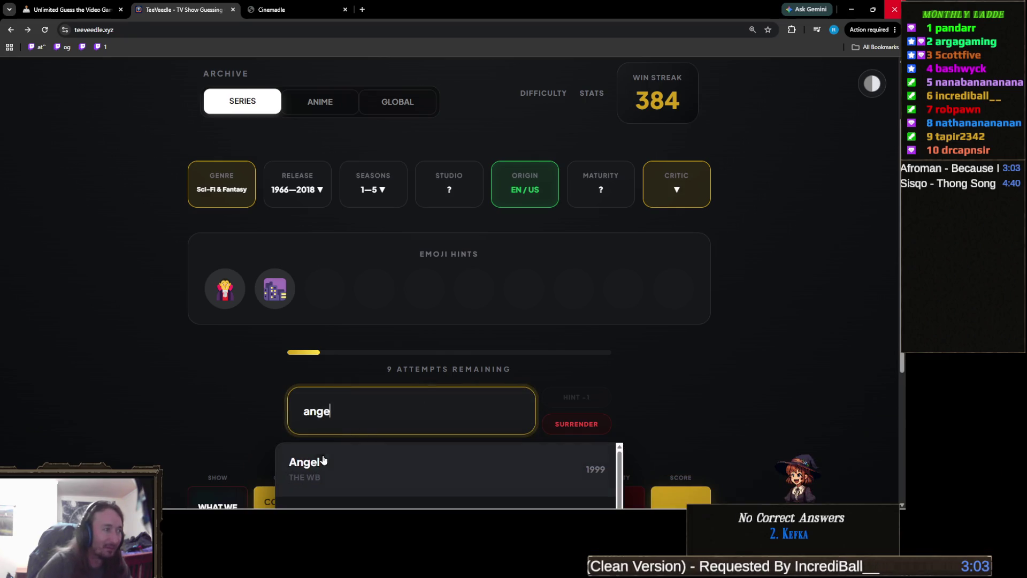
pyautogui.click(346, 467)
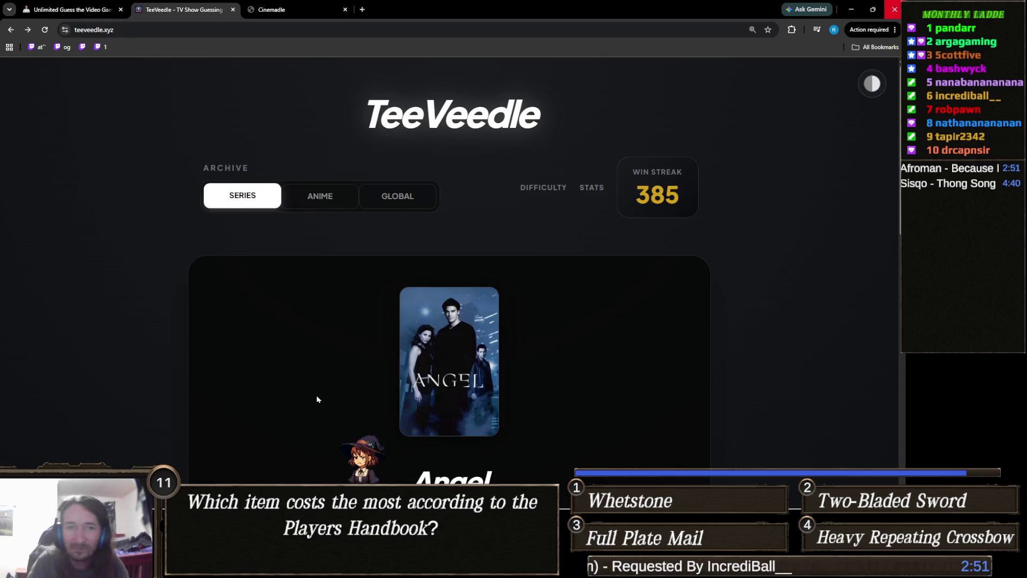
# Step: Continue from the Angel victory screen to a new Series round with 10 attempts
pyautogui.scroll(-2, 445, 354)
pyautogui.scroll(-1, 423, 371)
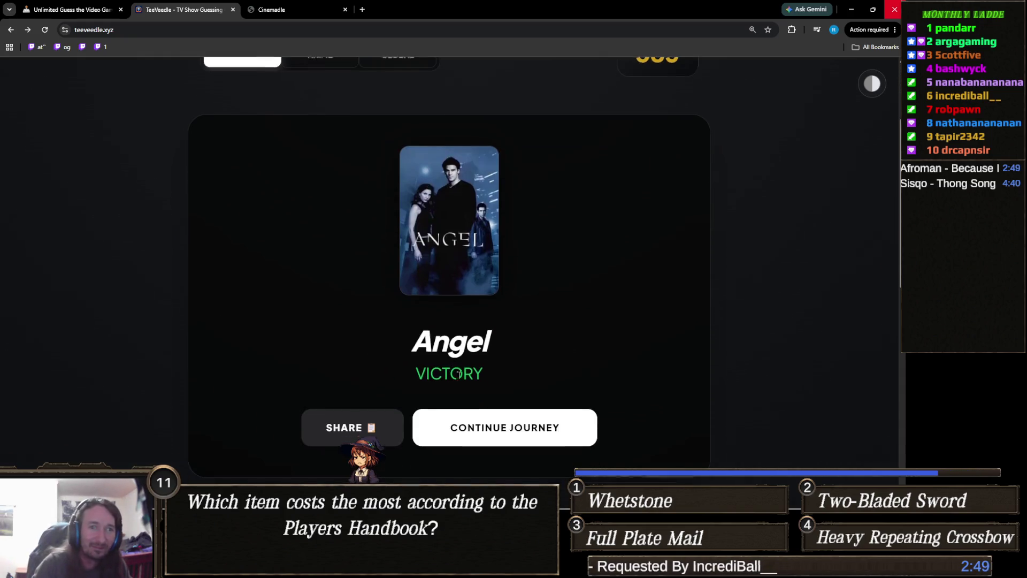
pyautogui.click(590, 419)
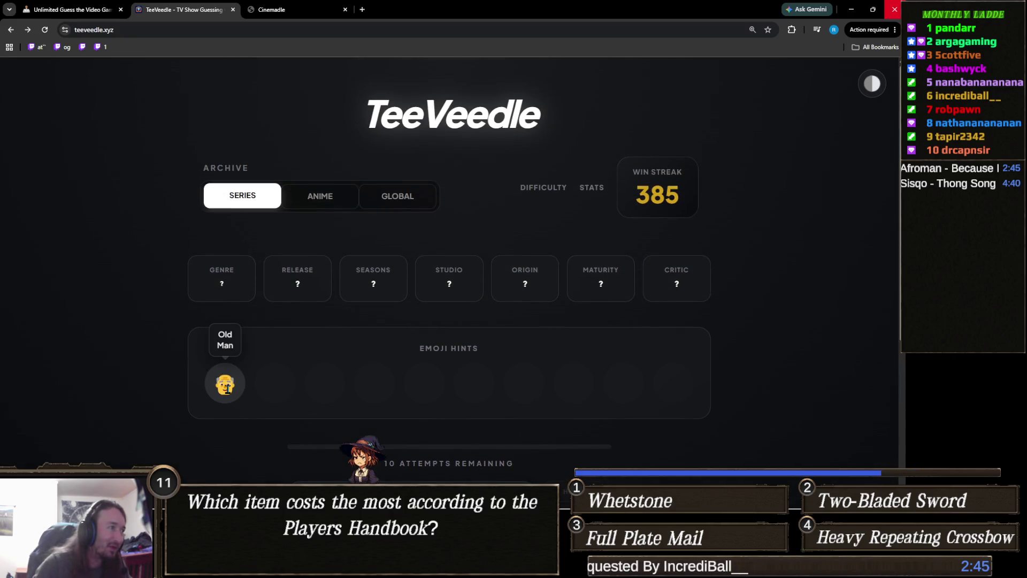
pyautogui.scroll(-3, 420, 358)
pyautogui.scroll(2, 530, 363)
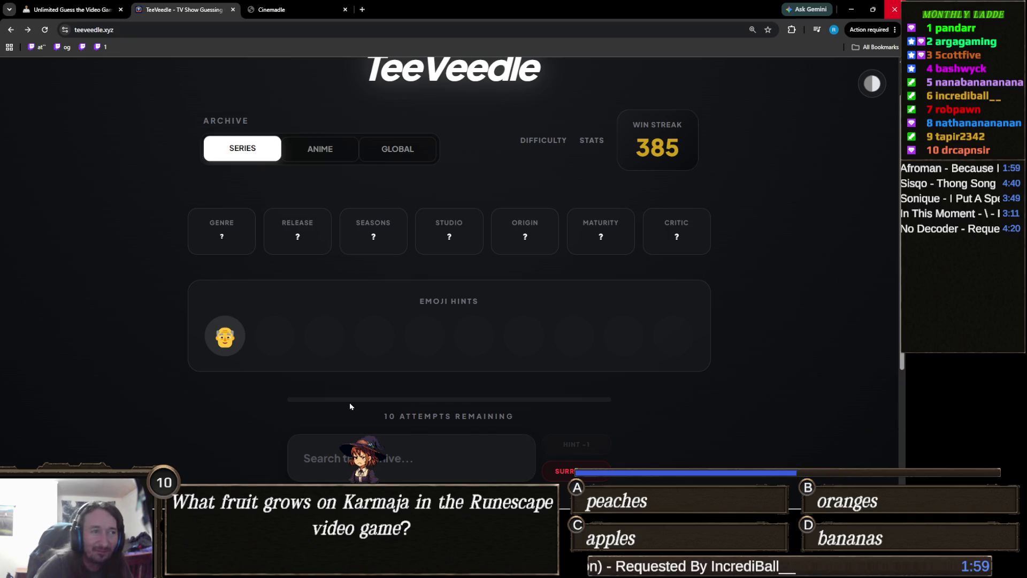
# Step: Guess Curb Your Enthusiasm to solve the round, lifting the win streak to 386
pyautogui.click(474, 439)
pyautogui.write('curb')
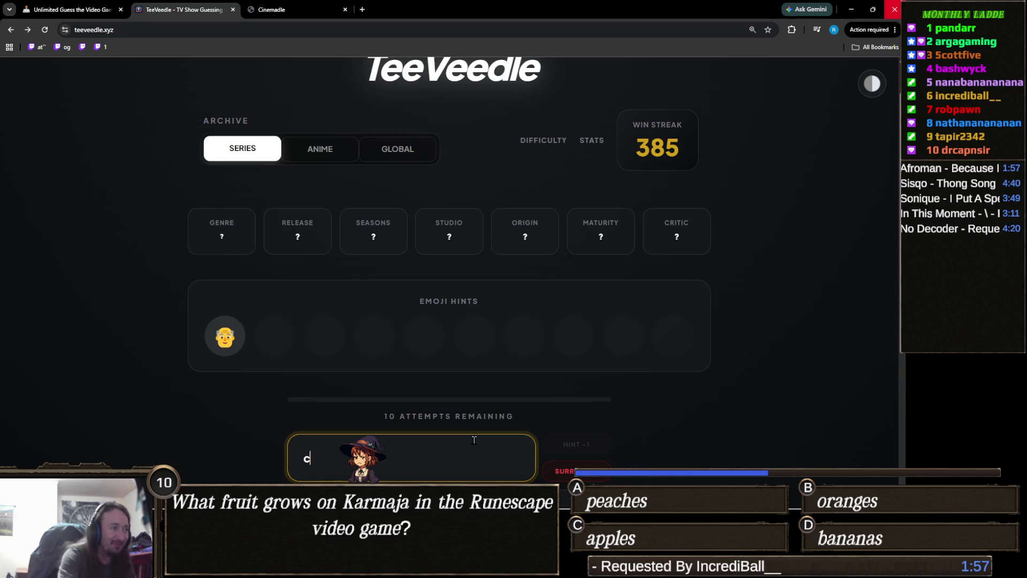
pyautogui.click(409, 413)
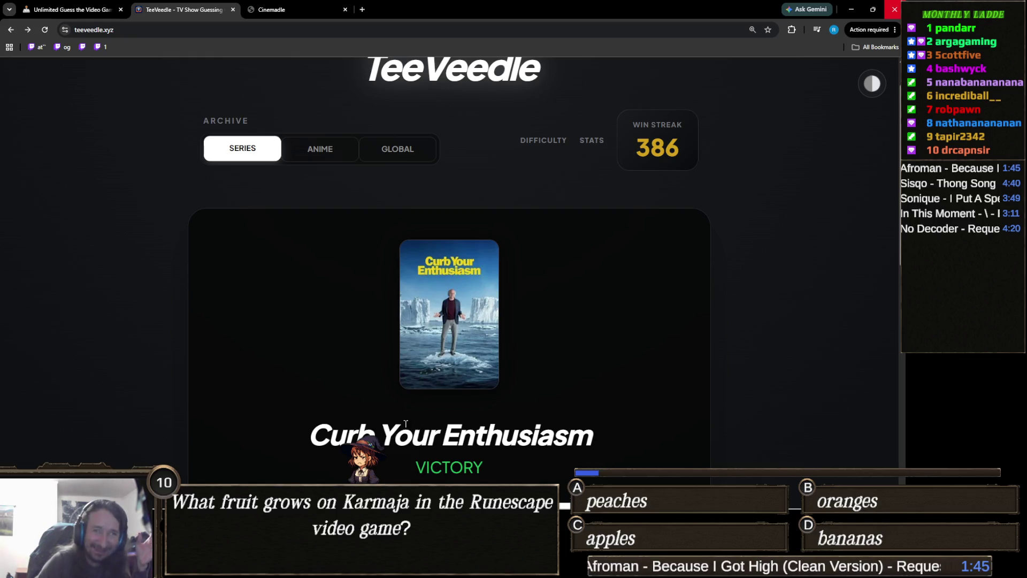
# Step: Move on from the Curb Your Enthusiasm win to a fresh round with 10 attempts
pyautogui.scroll(-3, 535, 396)
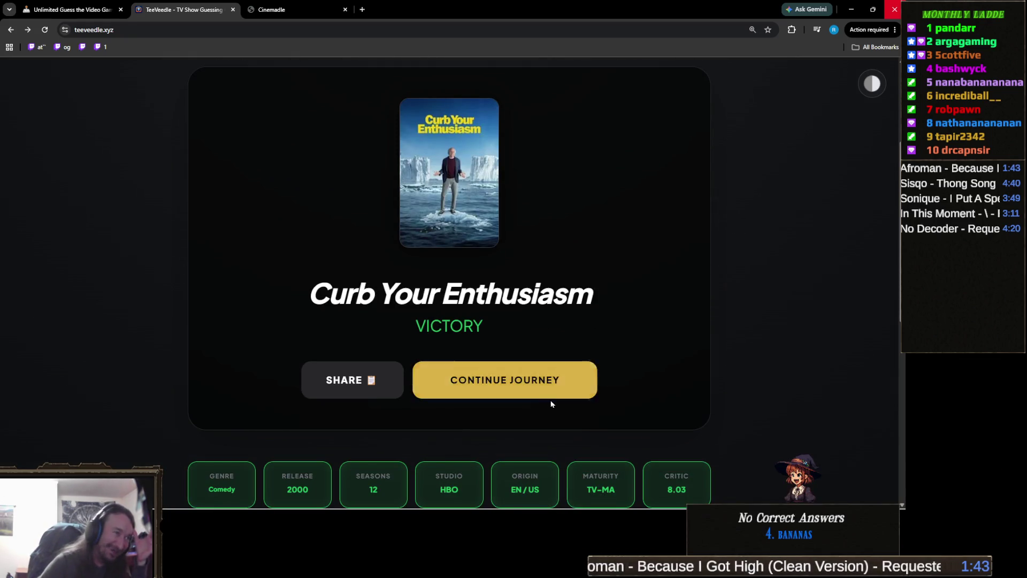
pyautogui.scroll(3, 541, 382)
pyautogui.scroll(-3, 542, 382)
pyautogui.click(563, 386)
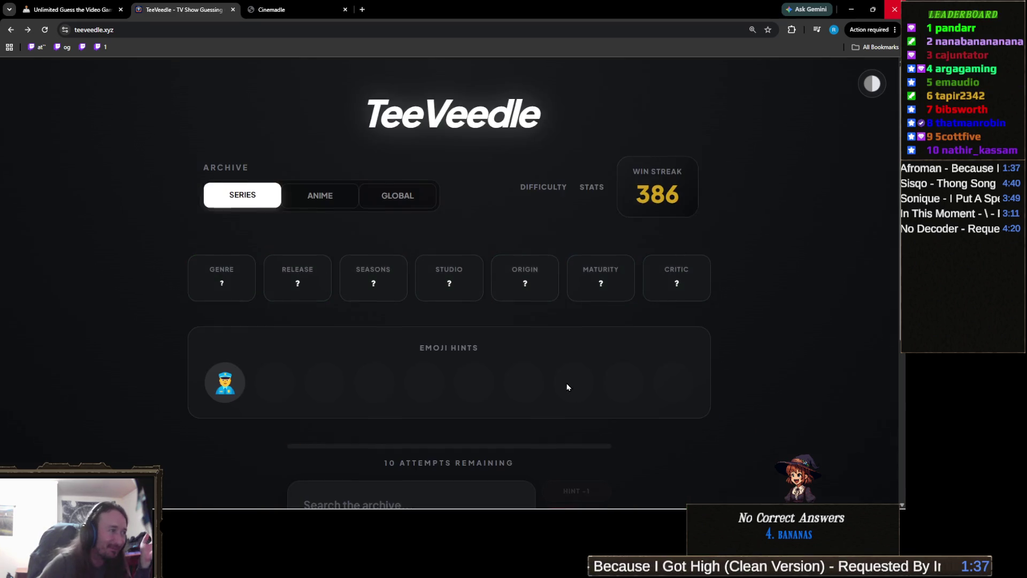
# Step: Submit 'cops' as the first guess, narrowing to EN origin and 1990–2025 with 9 attempts left
pyautogui.scroll(-3, 505, 366)
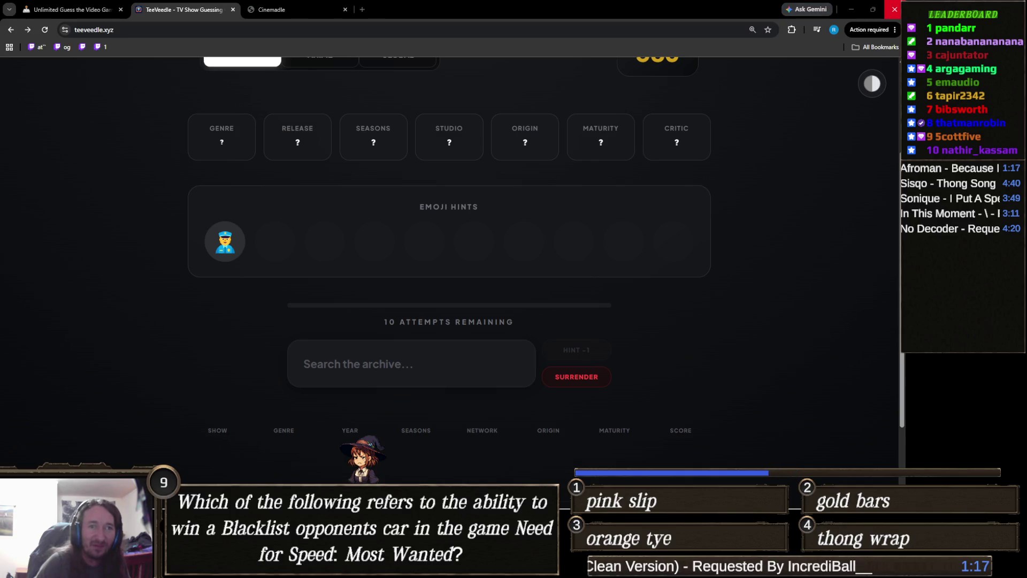
pyautogui.click(380, 363)
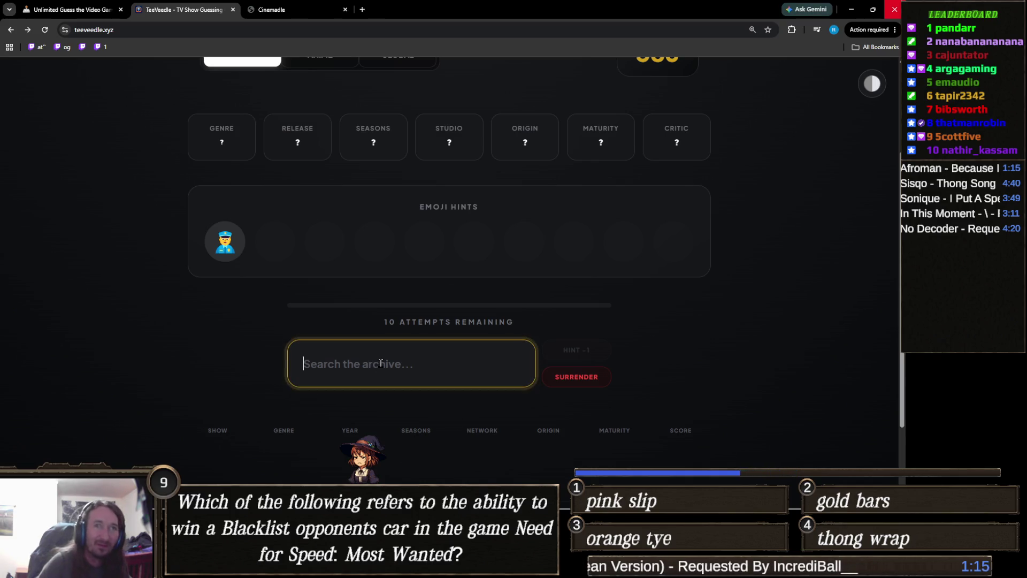
pyautogui.write('cops')
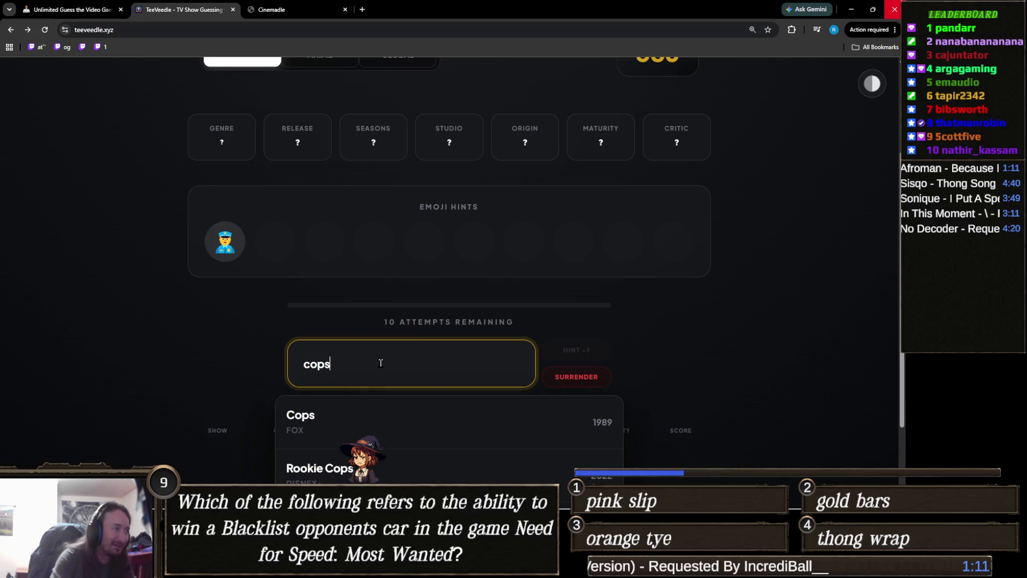
pyautogui.press('Return')
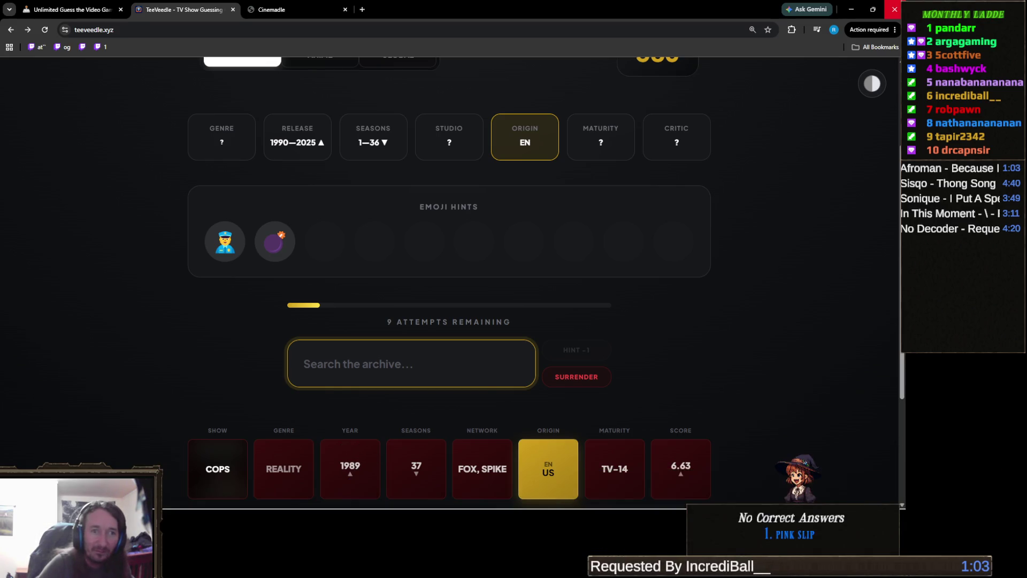
pyautogui.hotkey('alt', 'Tab')
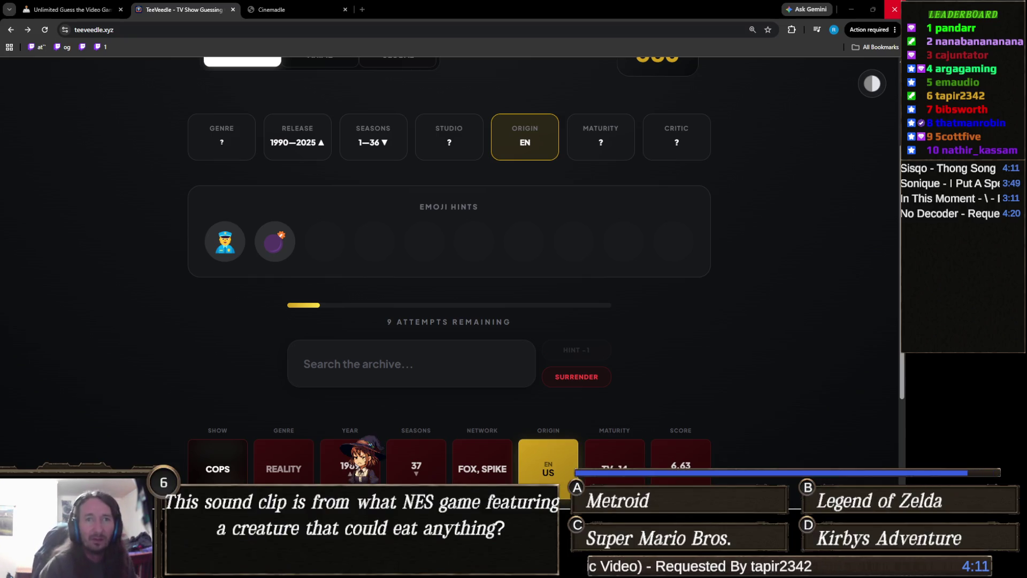
# Step: Search the show archive for 'ira' and browse the suggestions
pyautogui.click(377, 363)
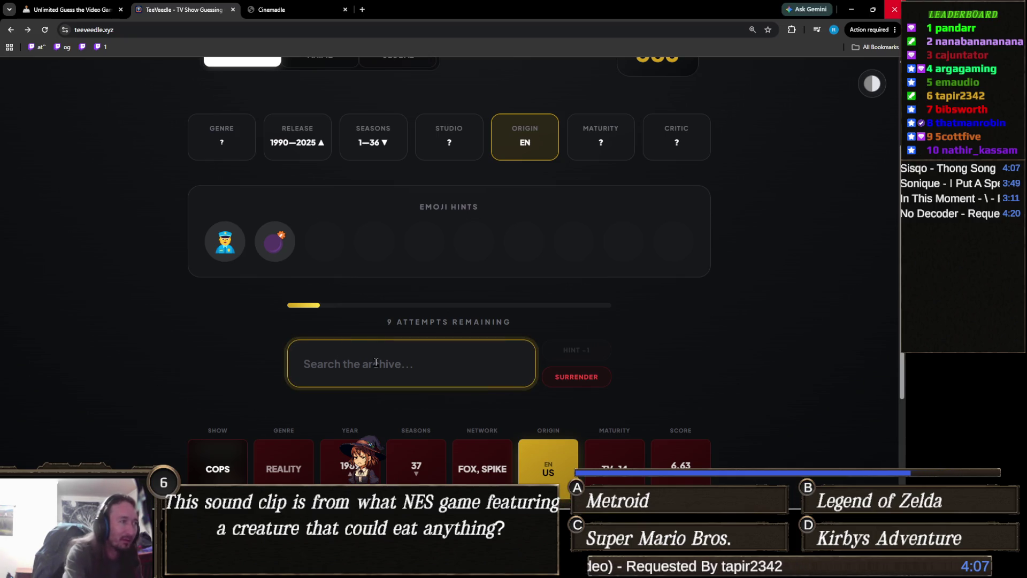
pyautogui.write('ira')
pyautogui.scroll(-2, 318, 356)
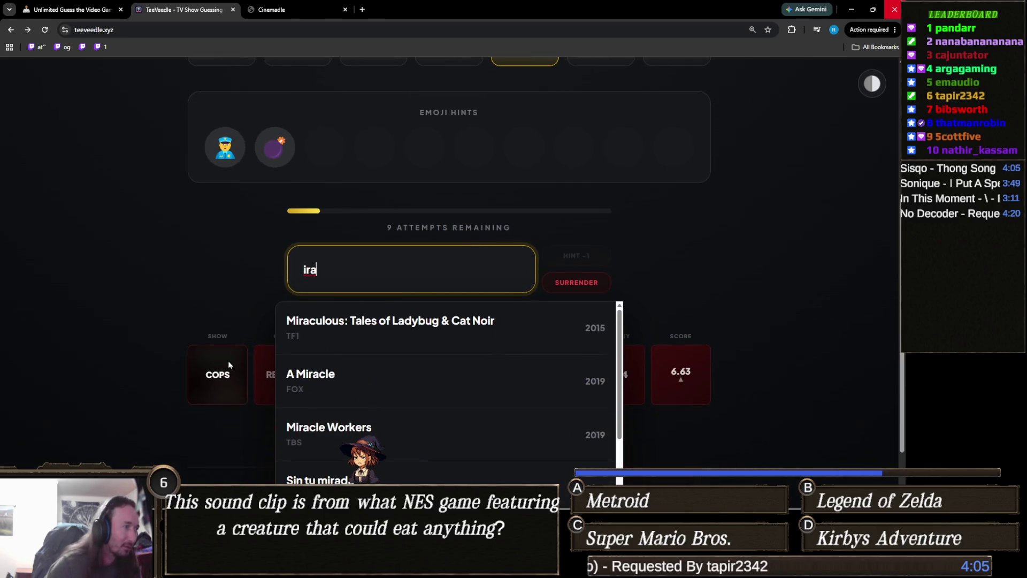
pyautogui.scroll(-3, 450, 422)
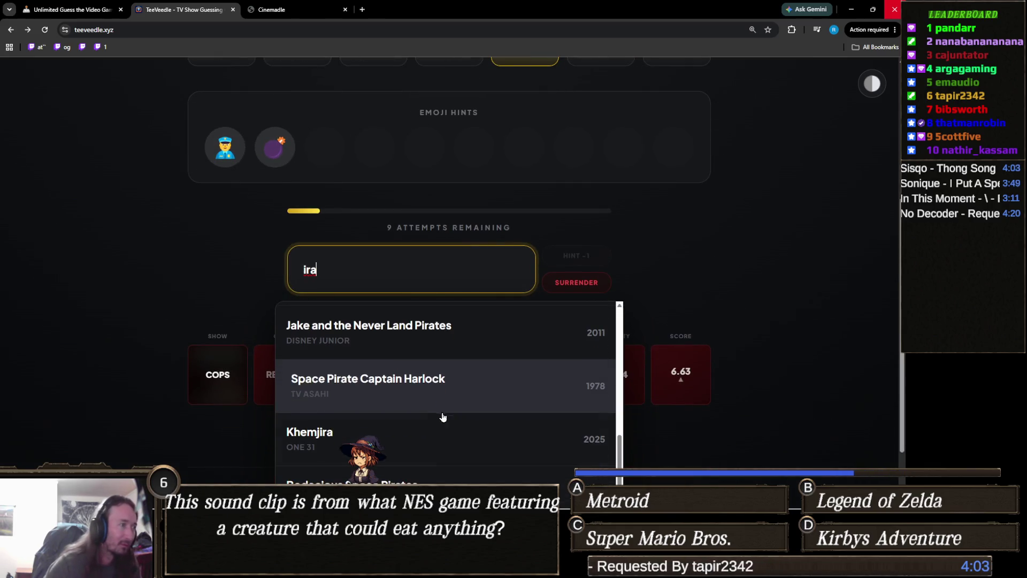
pyautogui.scroll(5, 440, 413)
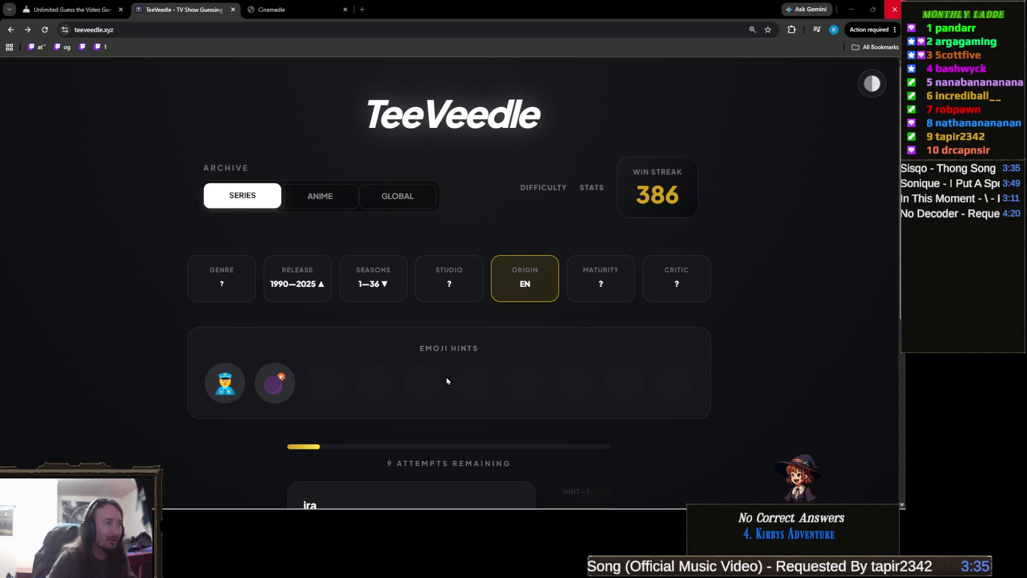
pyautogui.scroll(-2, 447, 381)
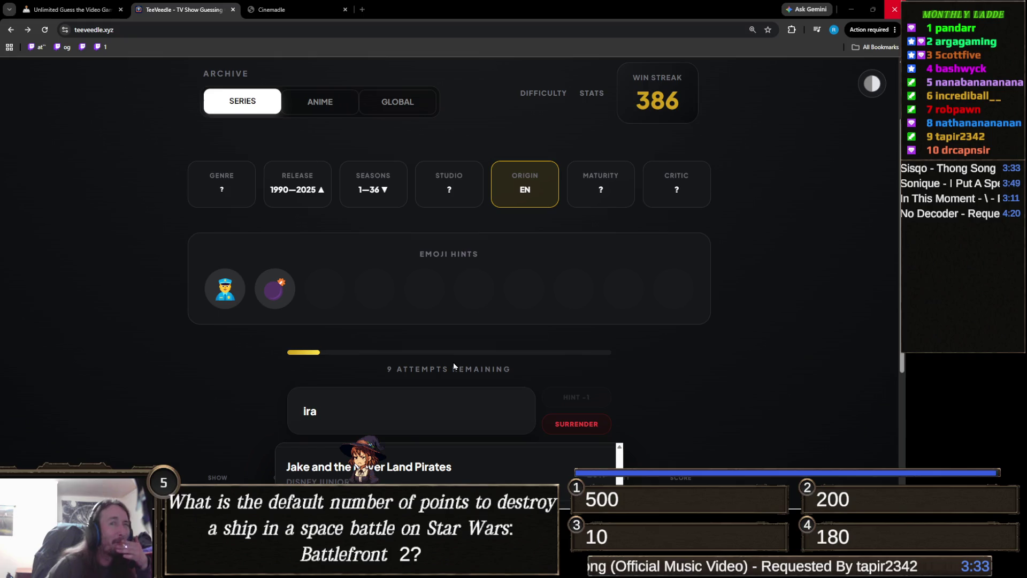
# Step: Guess Sherlock (2010), confirming BBC One and EN/GB origin with 8 attempts left
pyautogui.doubleClick(403, 414)
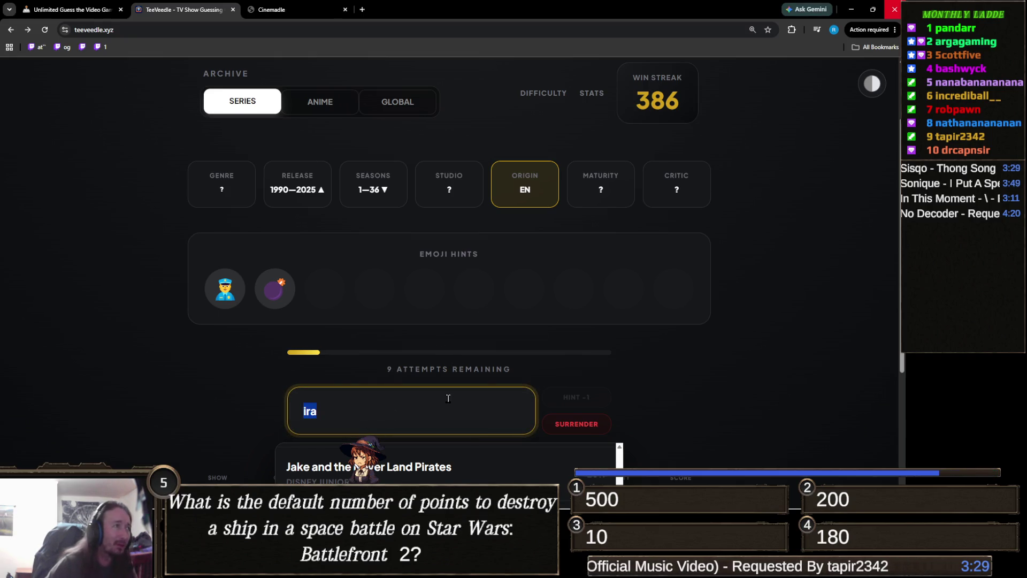
pyautogui.write('sherl')
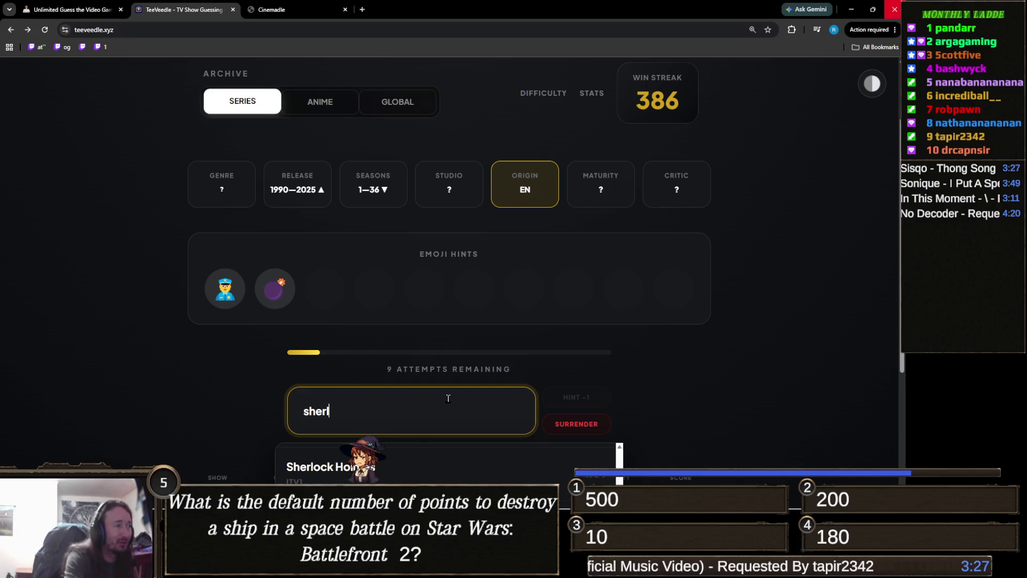
pyautogui.scroll(-3, 449, 398)
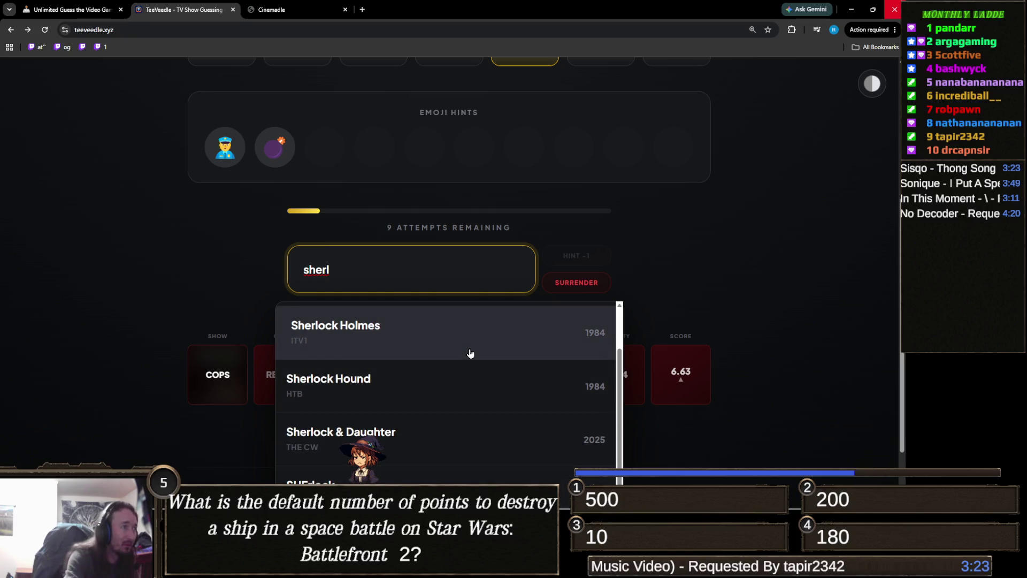
pyautogui.write('ock')
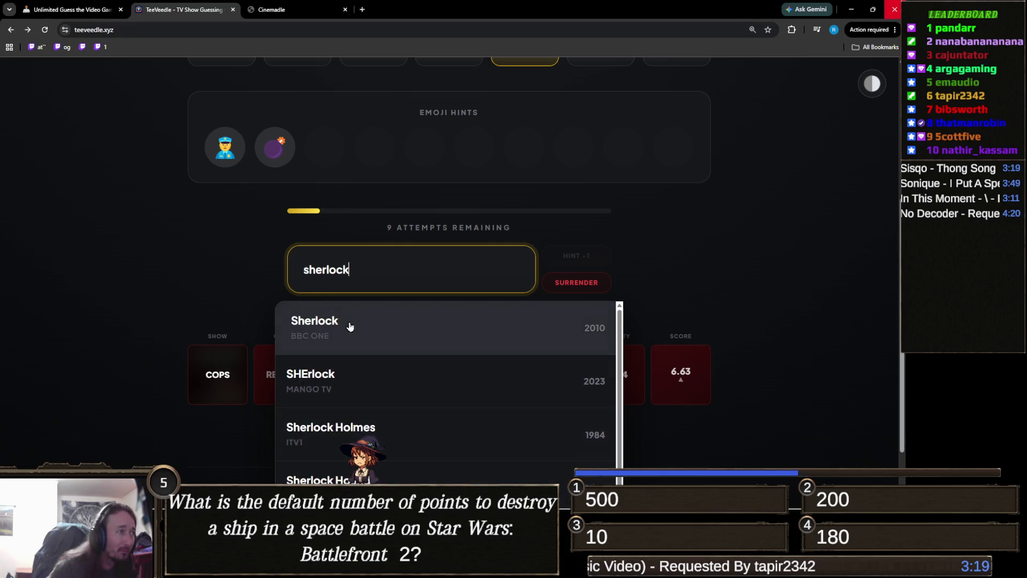
pyautogui.click(348, 327)
pyautogui.scroll(3, 257, 396)
pyautogui.scroll(-1, 265, 409)
pyautogui.moveTo(324, 300)
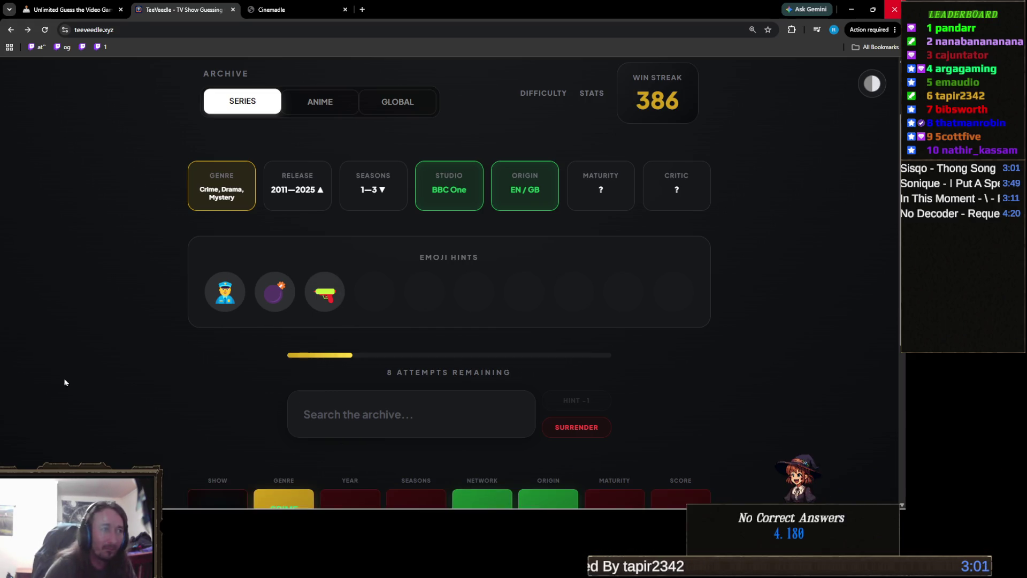
pyautogui.click(455, 414)
pyautogui.write('say')
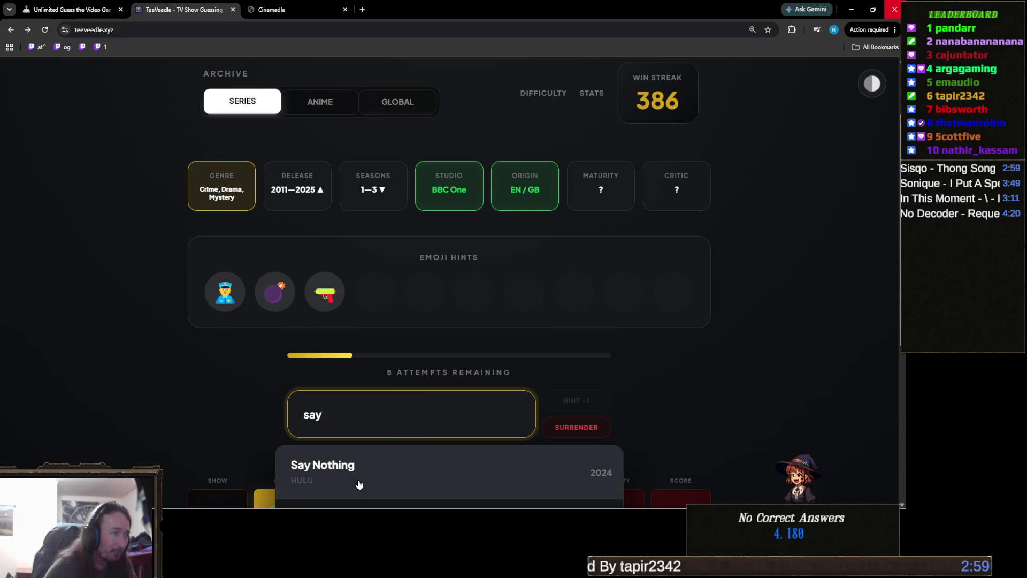
# Step: Guess Say Nothing, then Spy, as the next two shows
pyautogui.click(357, 489)
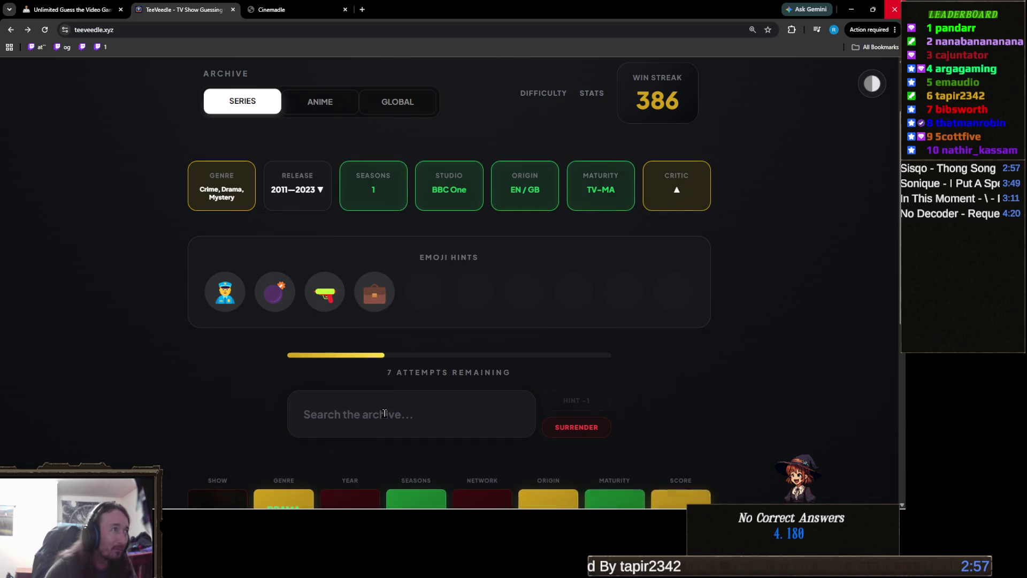
pyautogui.moveTo(377, 300)
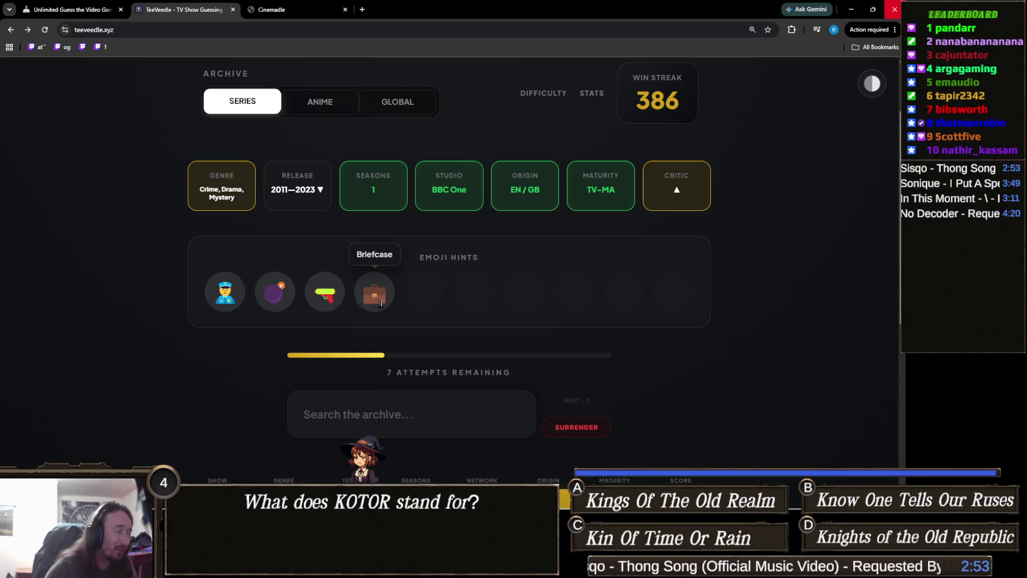
pyautogui.click(431, 405)
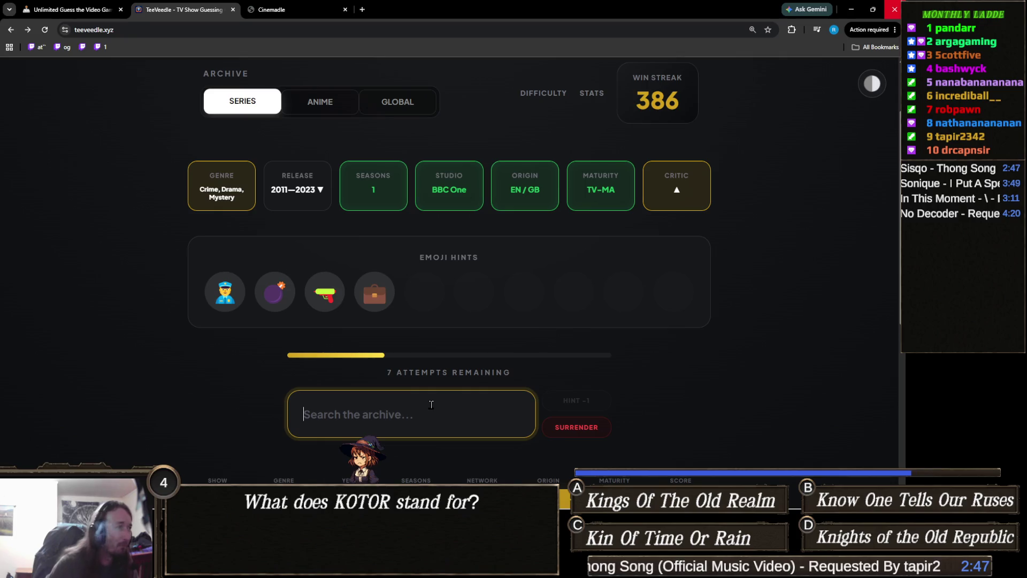
pyautogui.write('sl')
pyautogui.press('BackSpace')
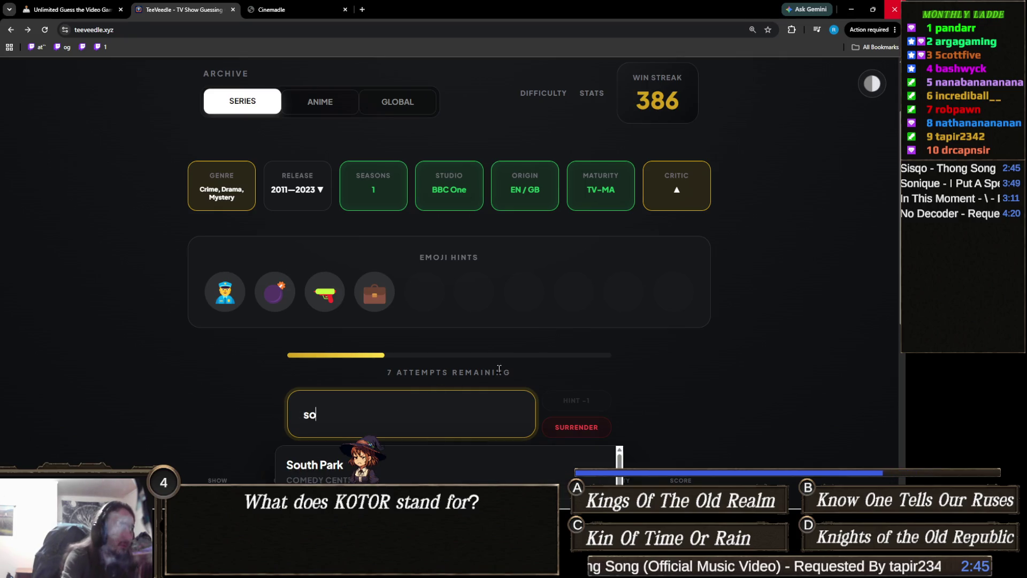
pyautogui.write('py')
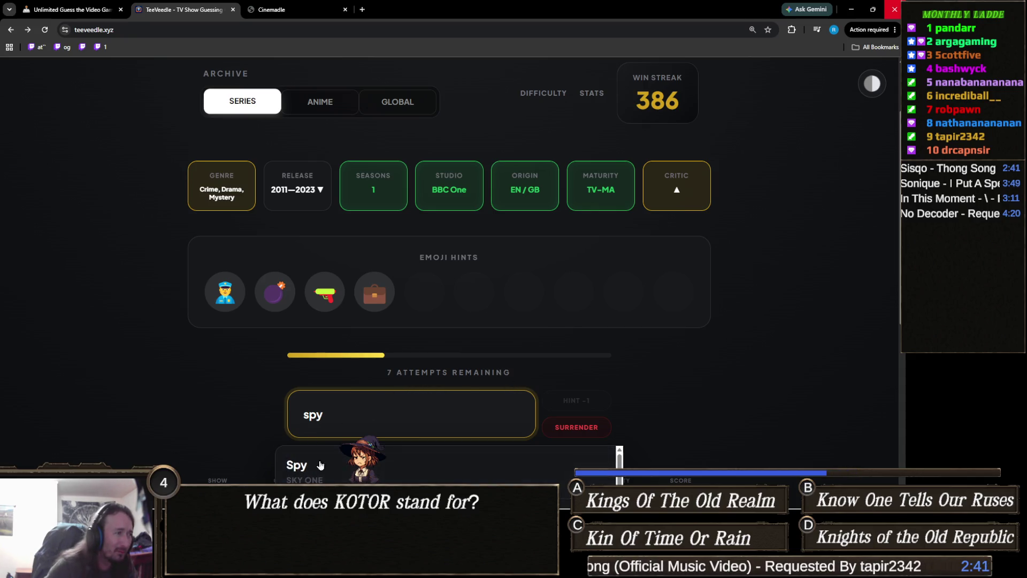
pyautogui.click(468, 470)
# Step: Reveal the plot description hint, then solve the round with Bodyguard, raising the streak to 387
pyautogui.click(609, 399)
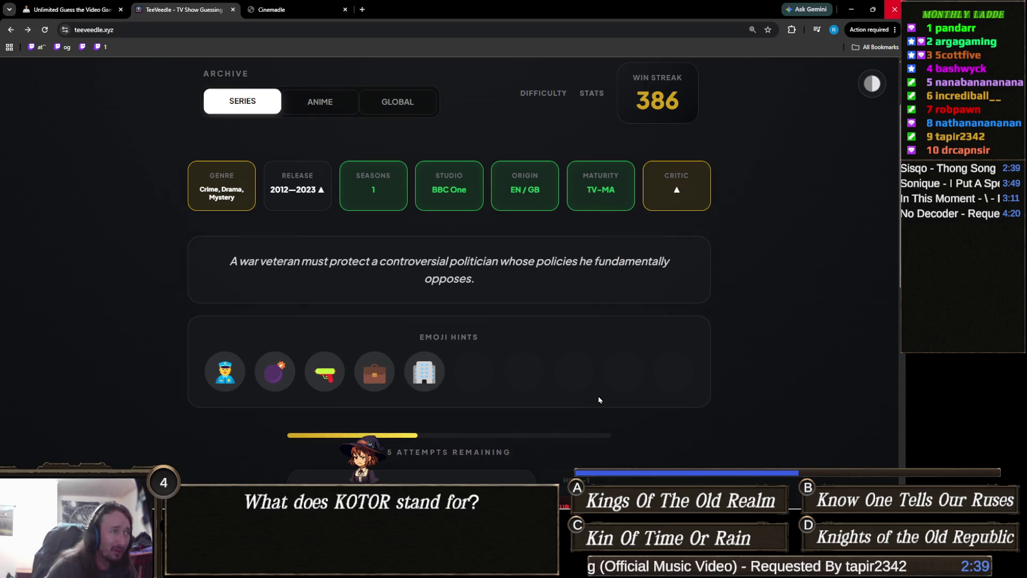
pyautogui.scroll(-1, 461, 409)
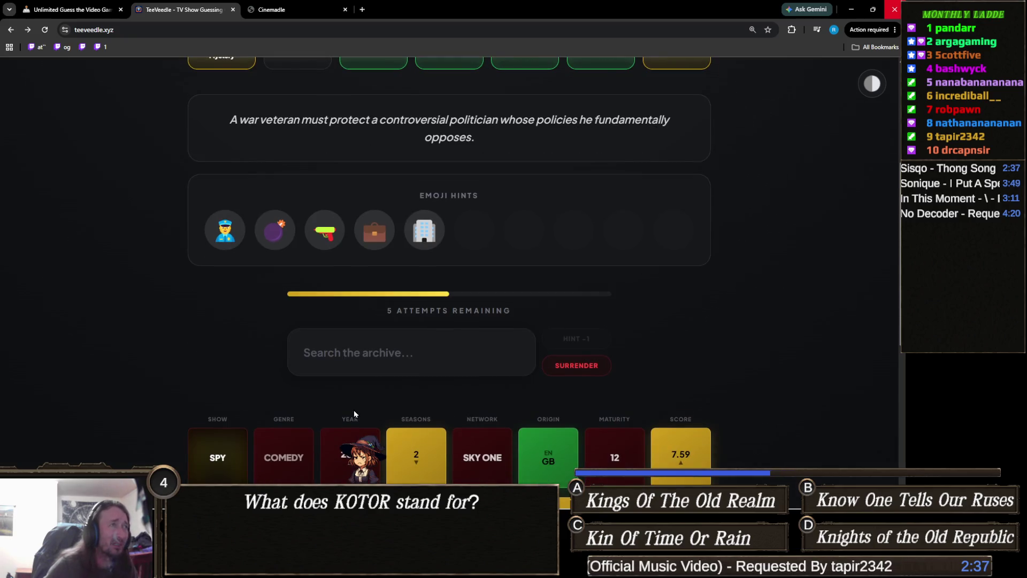
pyautogui.scroll(1, 354, 410)
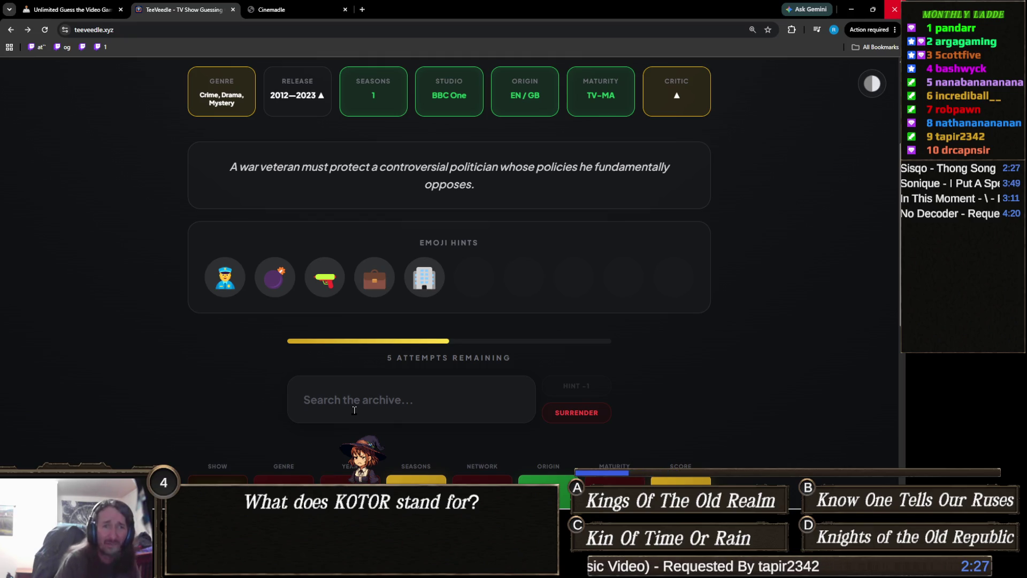
pyautogui.click(355, 410)
pyautogui.write('bodyg')
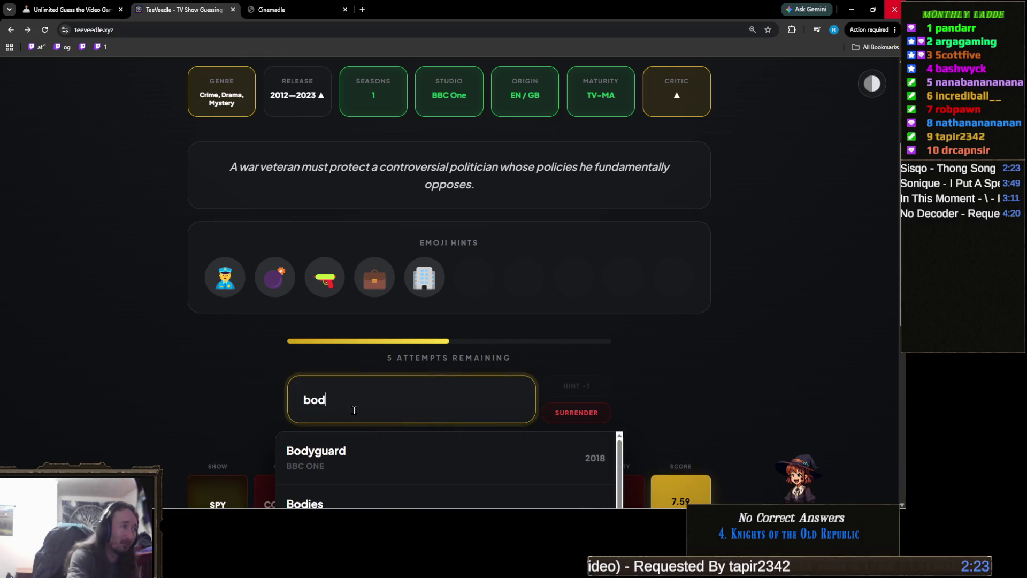
pyautogui.click(340, 463)
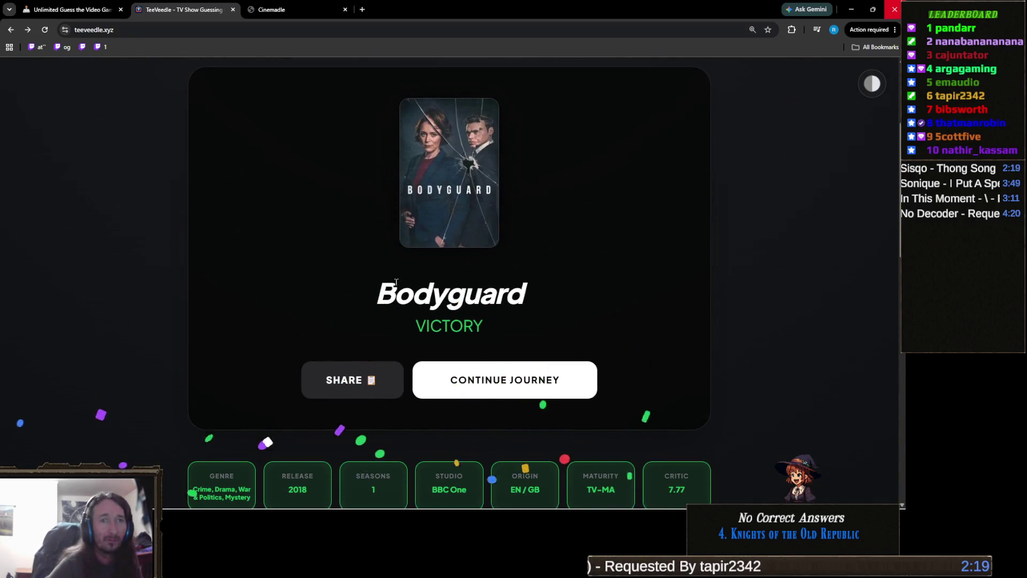
# Step: Continue to the next TeeVeedle puzzle
pyautogui.scroll(4, 585, 271)
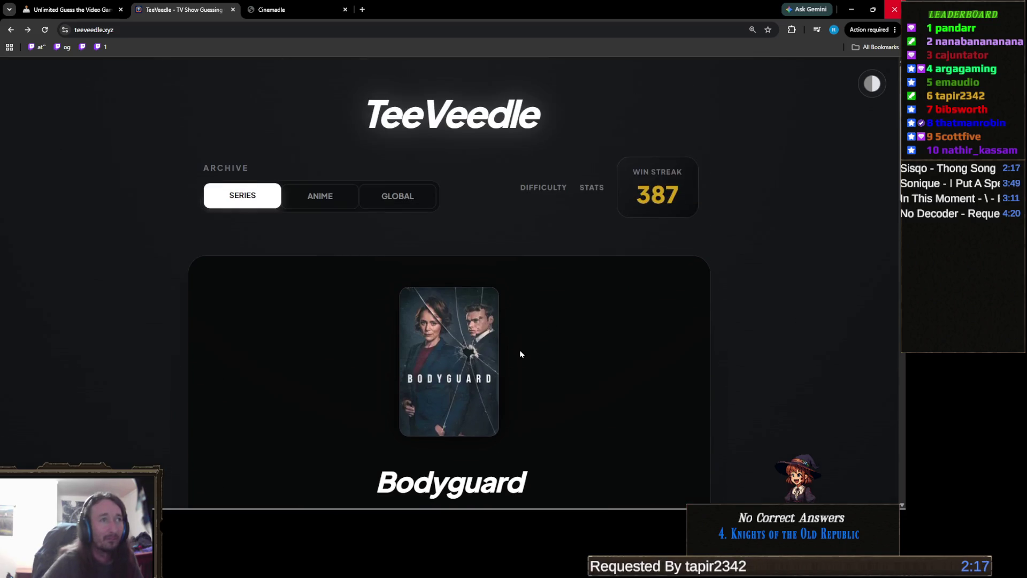
pyautogui.scroll(-4, 520, 351)
pyautogui.click(533, 328)
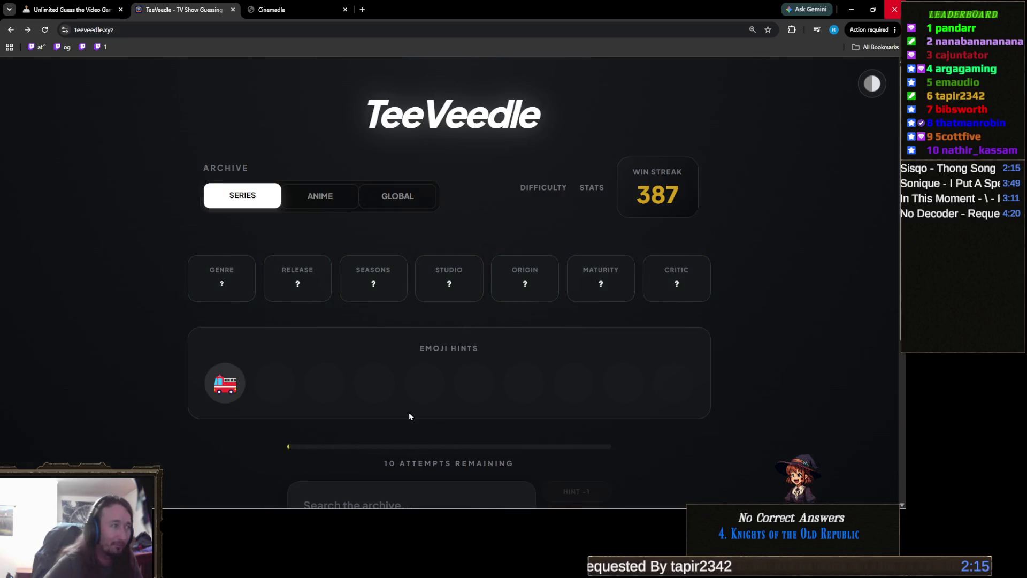
pyautogui.scroll(-1, 357, 409)
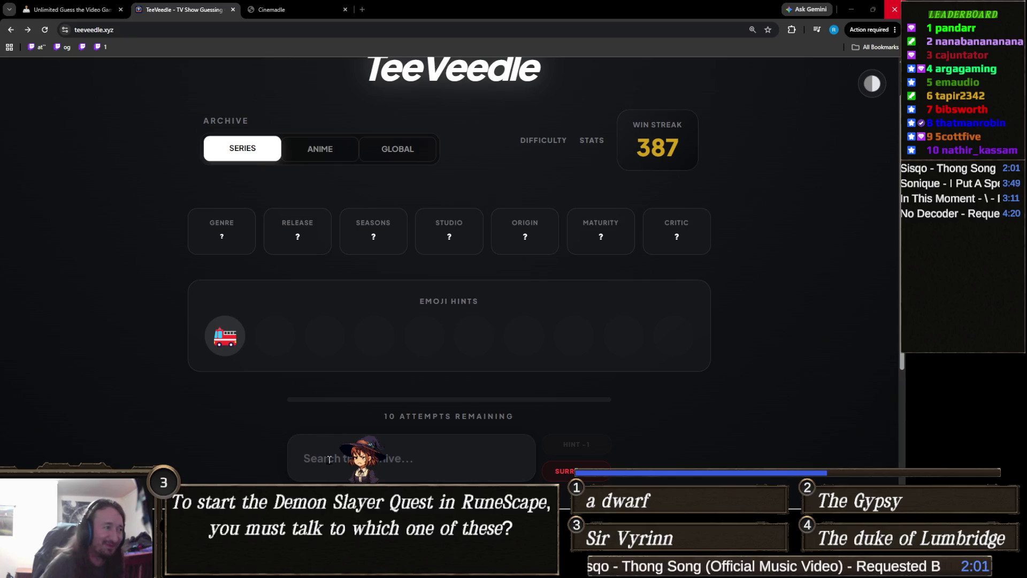
# Step: Guess PAW Patrol and then Chicago Fire
pyautogui.click(436, 453)
pyautogui.write('paw patr')
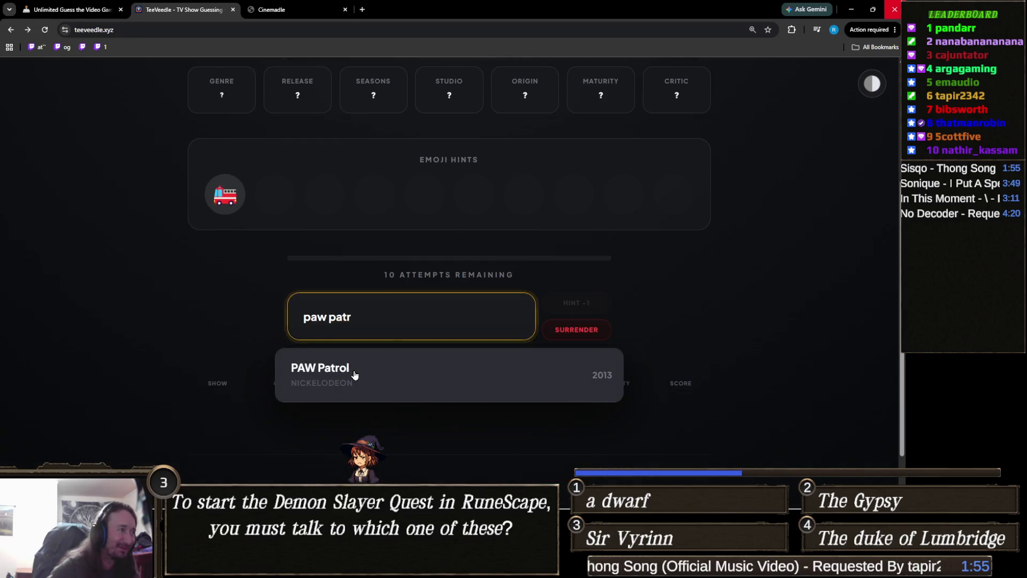
pyautogui.click(356, 374)
pyautogui.write('chicago f')
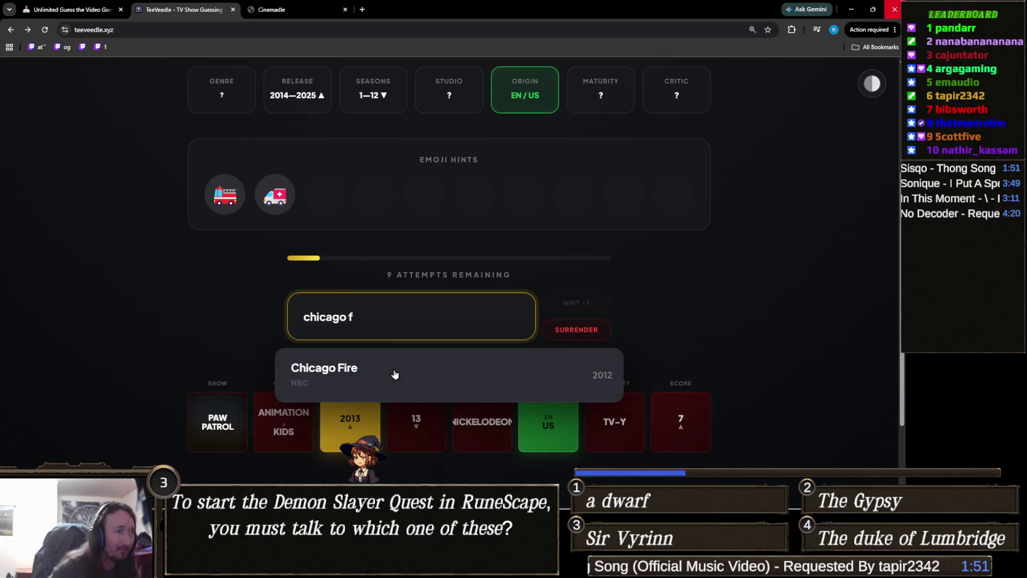
pyautogui.click(396, 374)
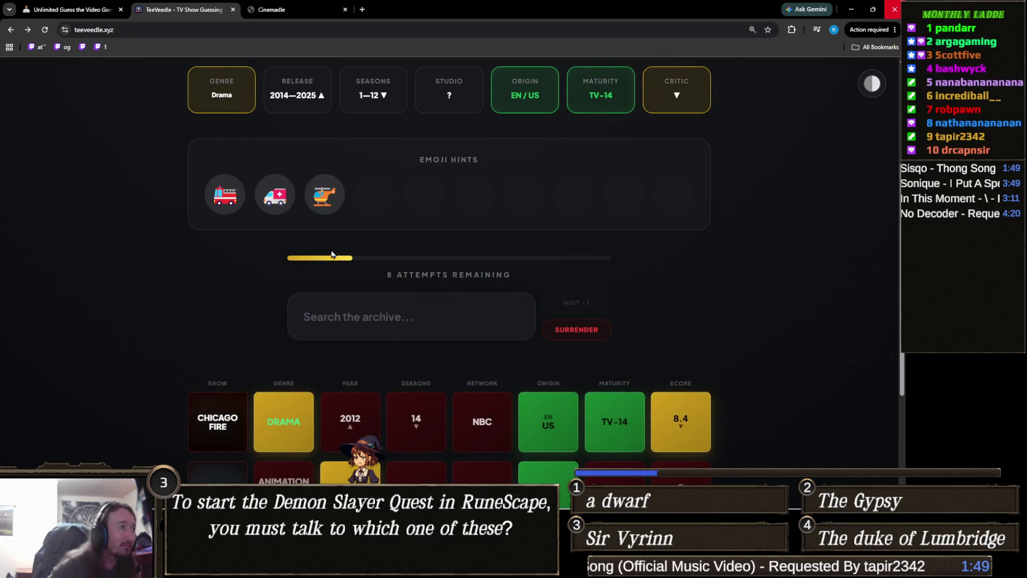
# Step: Solve the round with 9-1-1, pushing the win streak to 388
pyautogui.moveTo(259, 203)
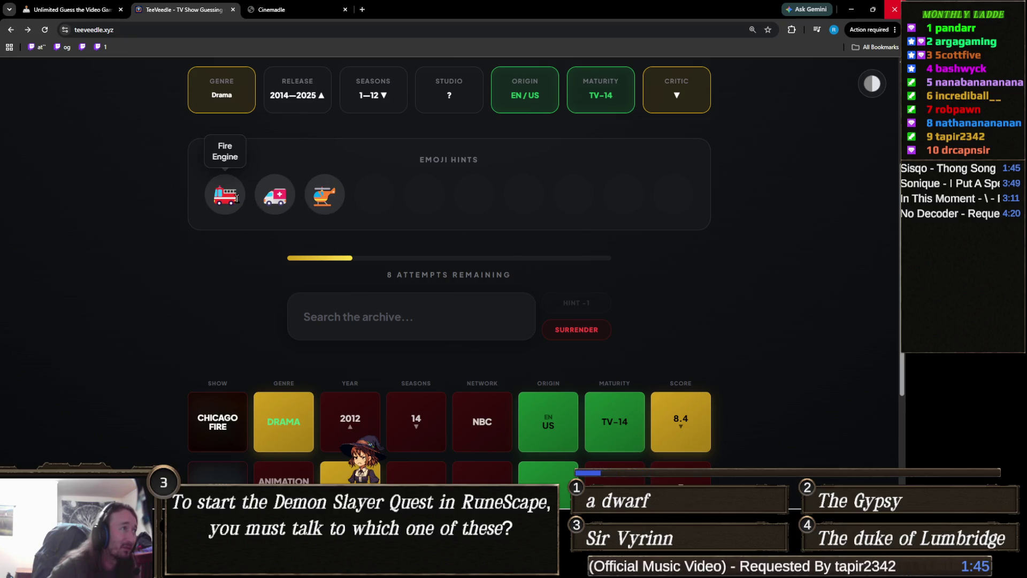
pyautogui.click(414, 334)
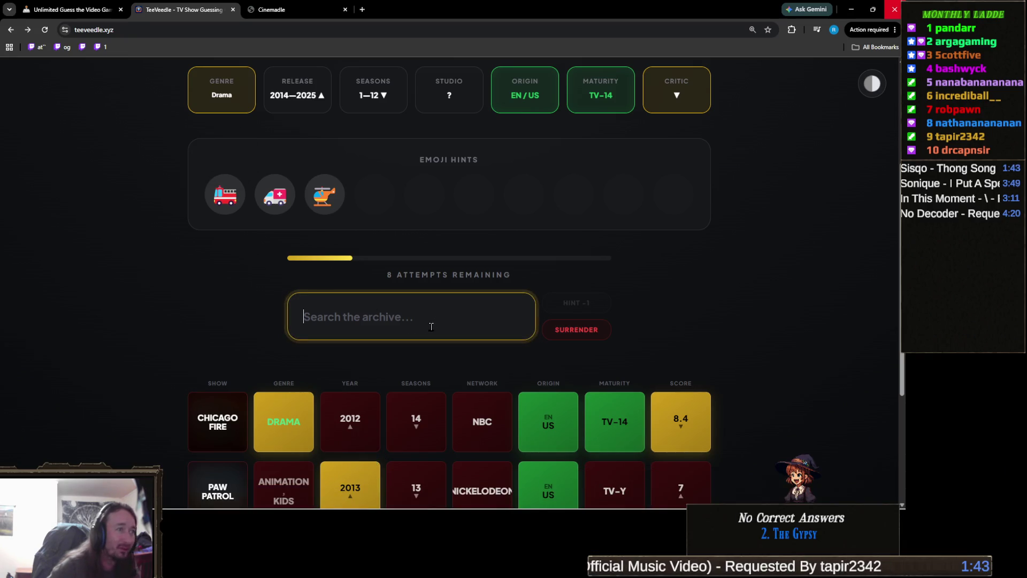
pyautogui.write('9')
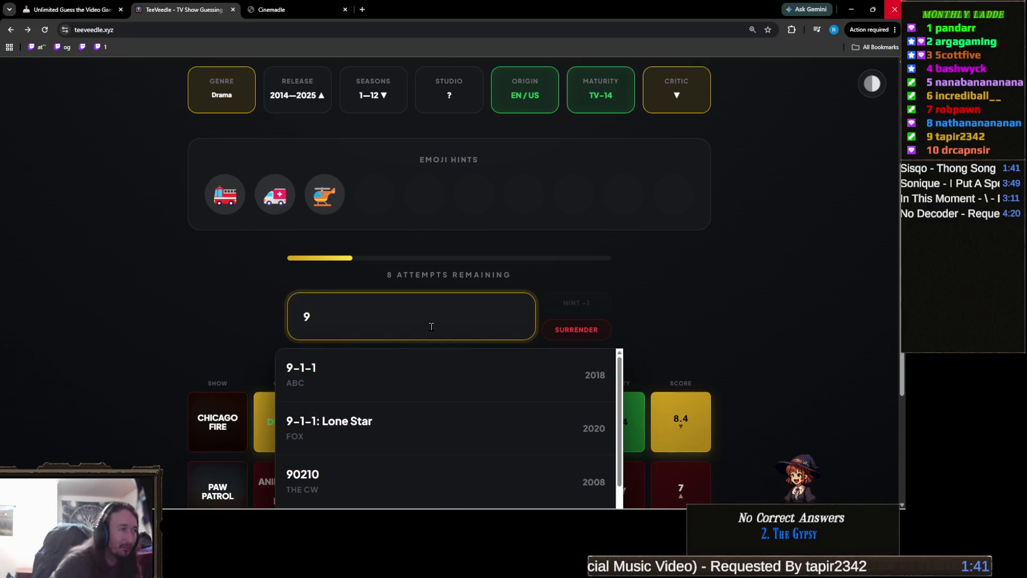
pyautogui.click(368, 384)
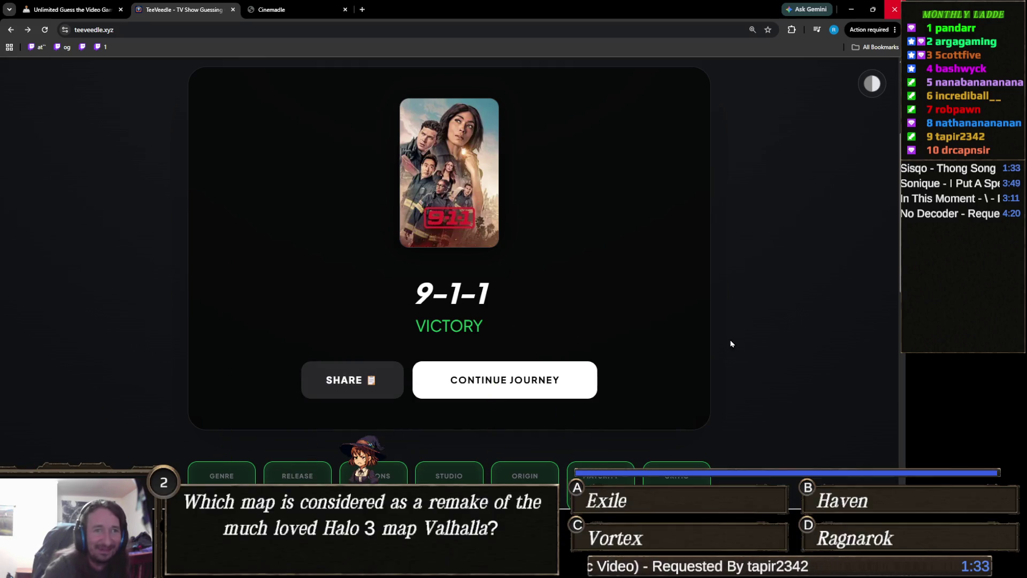
pyautogui.click(517, 383)
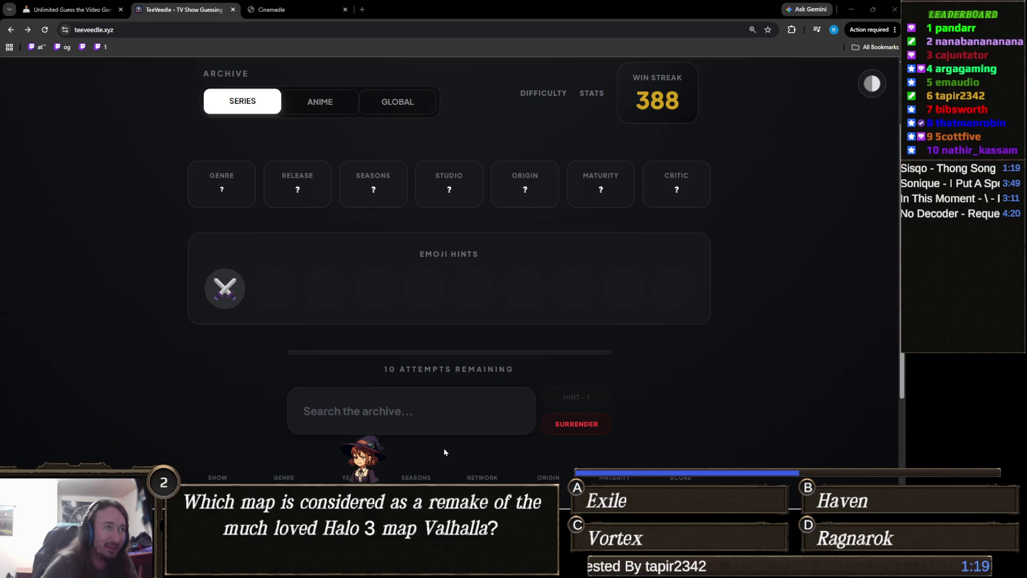
# Step: Search 'xena' and pick Xena: Warrior Princess as the first guess
pyautogui.click(413, 405)
pyautogui.write('xena')
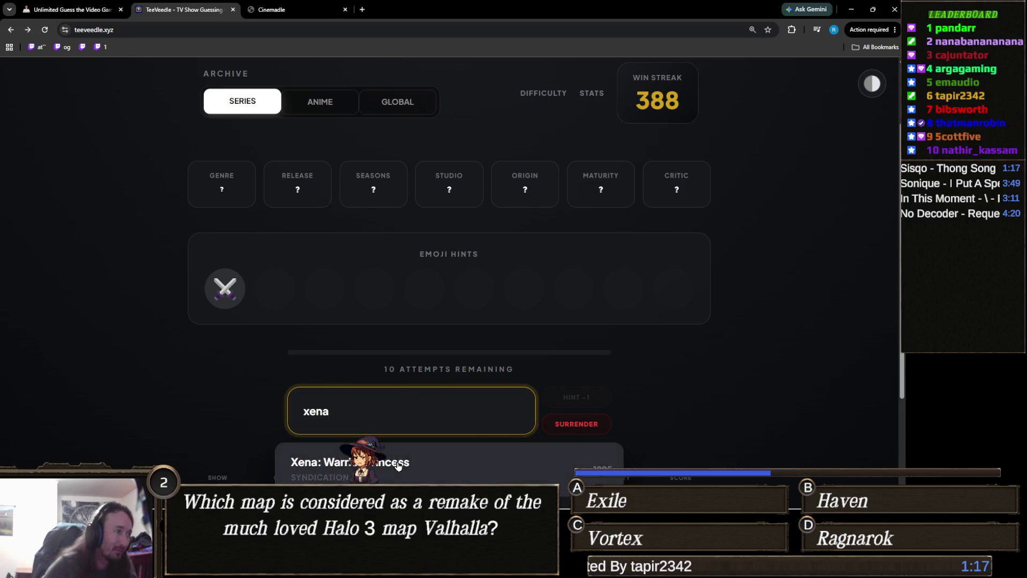
pyautogui.click(396, 462)
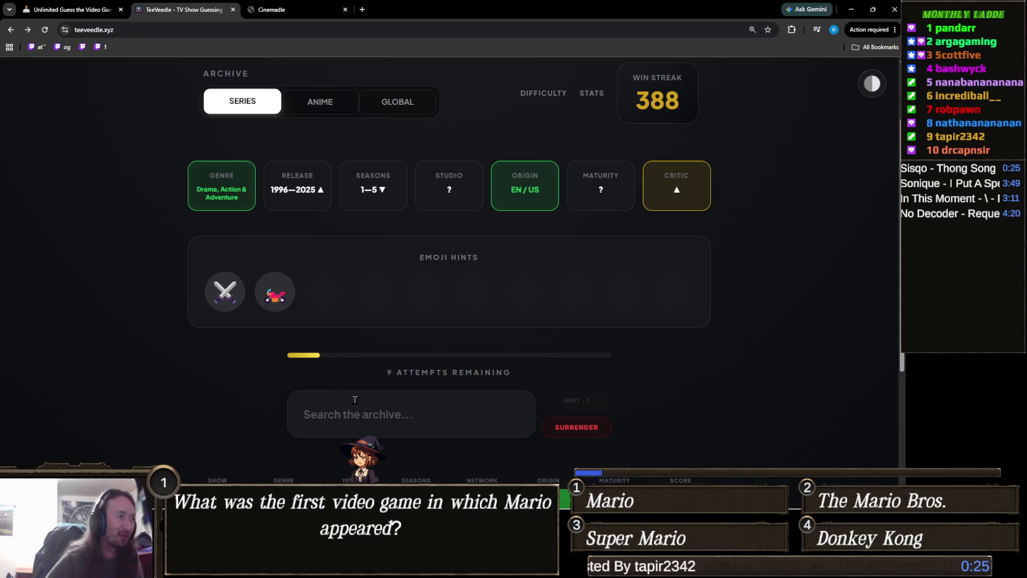
# Step: Search 'dark ang' and guess Dark Angel
pyautogui.click(436, 408)
pyautogui.write('dark ang')
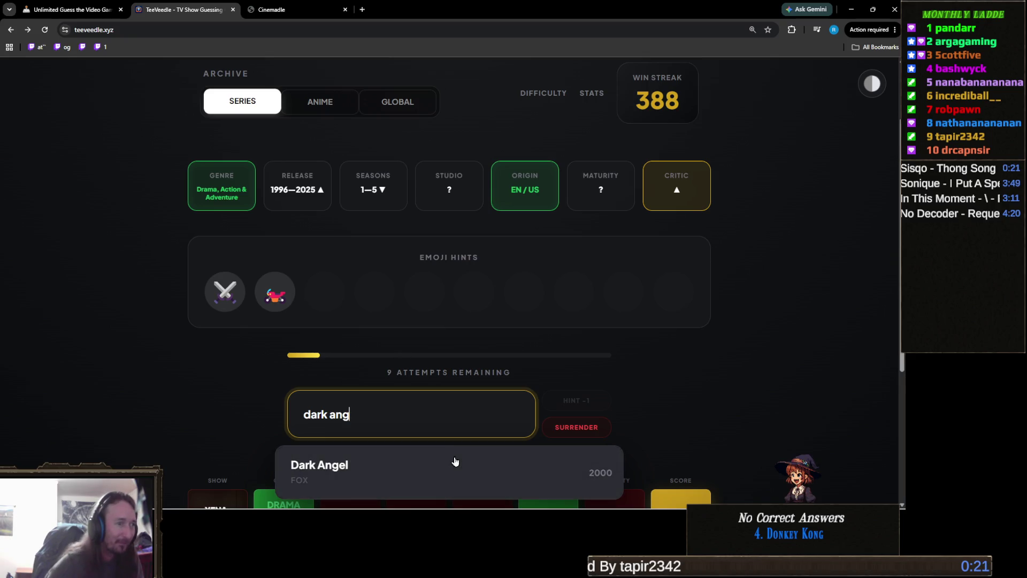
pyautogui.click(454, 459)
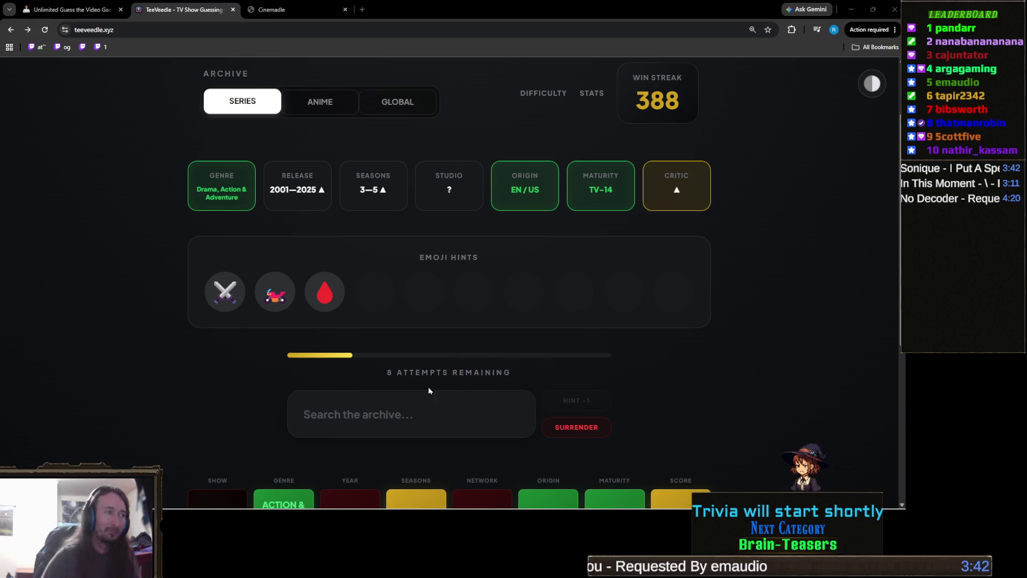
# Step: Guess Into the Badlands to win the round, then continue to a fresh puzzle
pyautogui.click(424, 410)
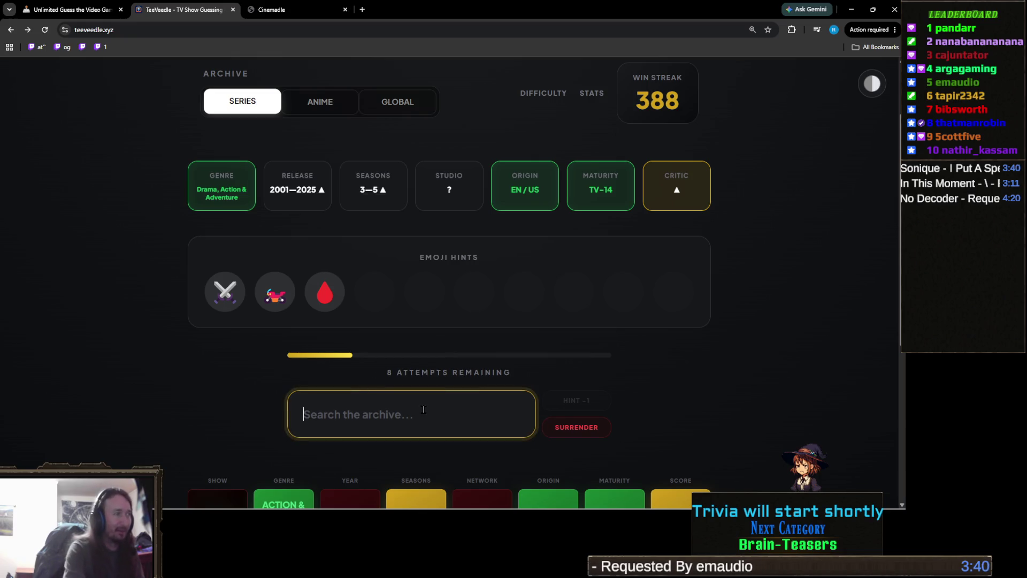
pyautogui.write('into the')
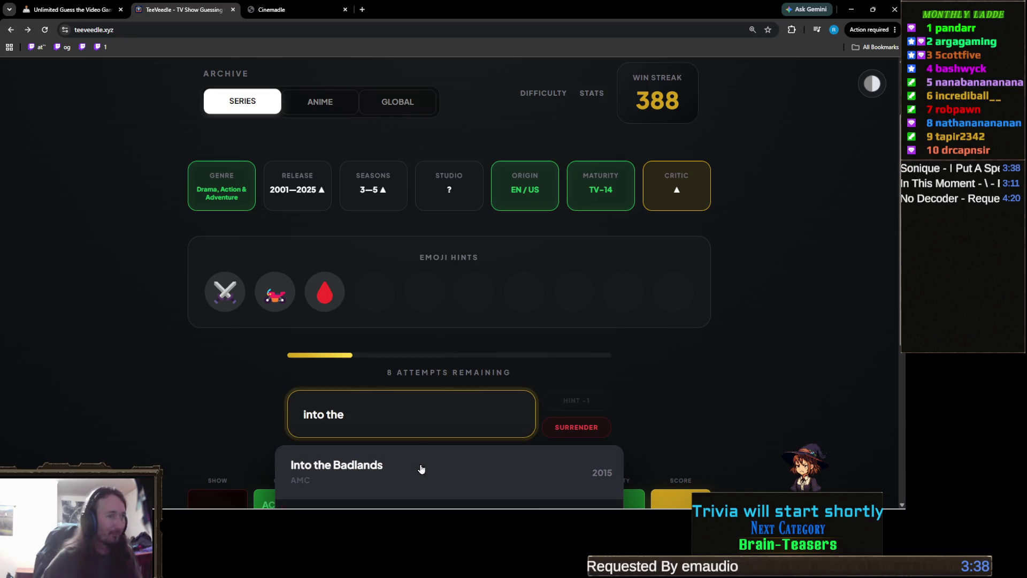
pyautogui.click(420, 465)
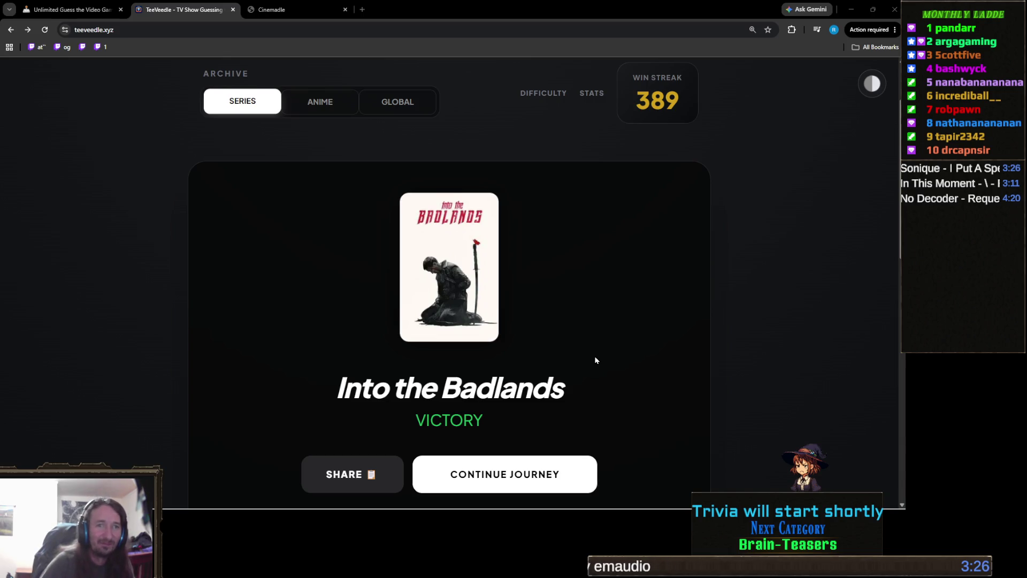
pyautogui.scroll(-2, 594, 361)
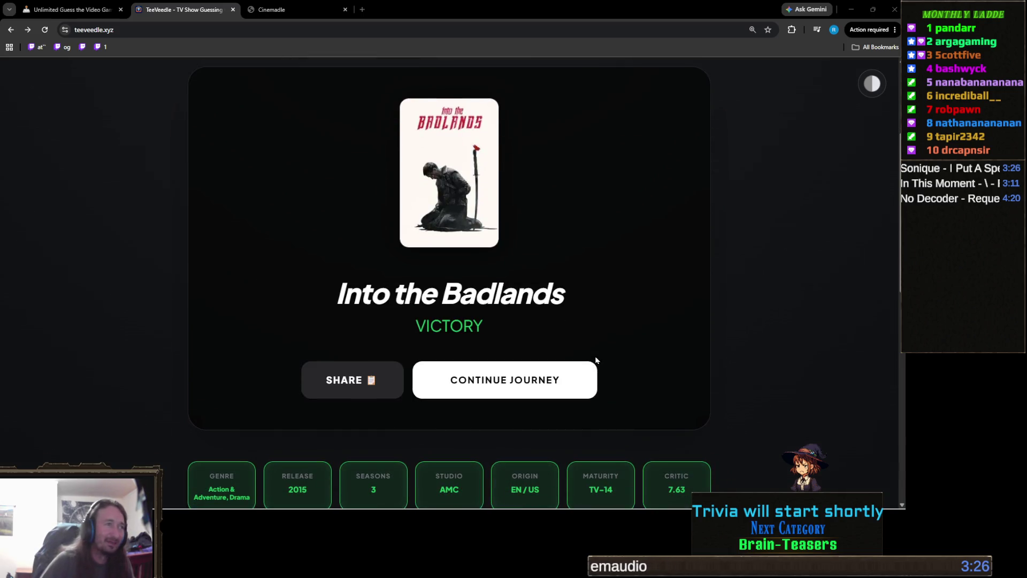
pyautogui.click(532, 380)
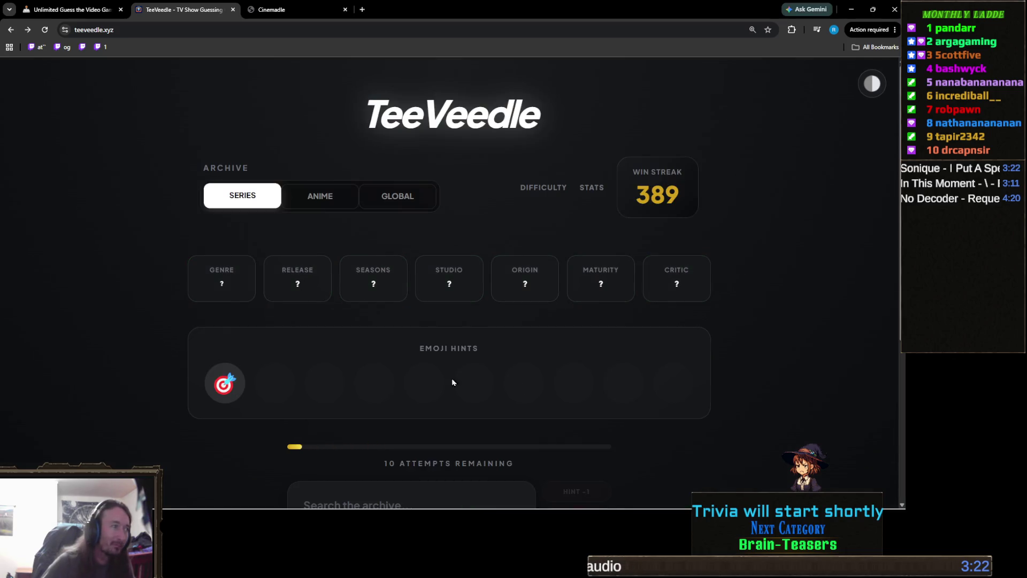
# Step: Review the clue cards, then replace the mistyped 'deads' with 'arr' and guess Arrow
pyautogui.scroll(-1, 291, 374)
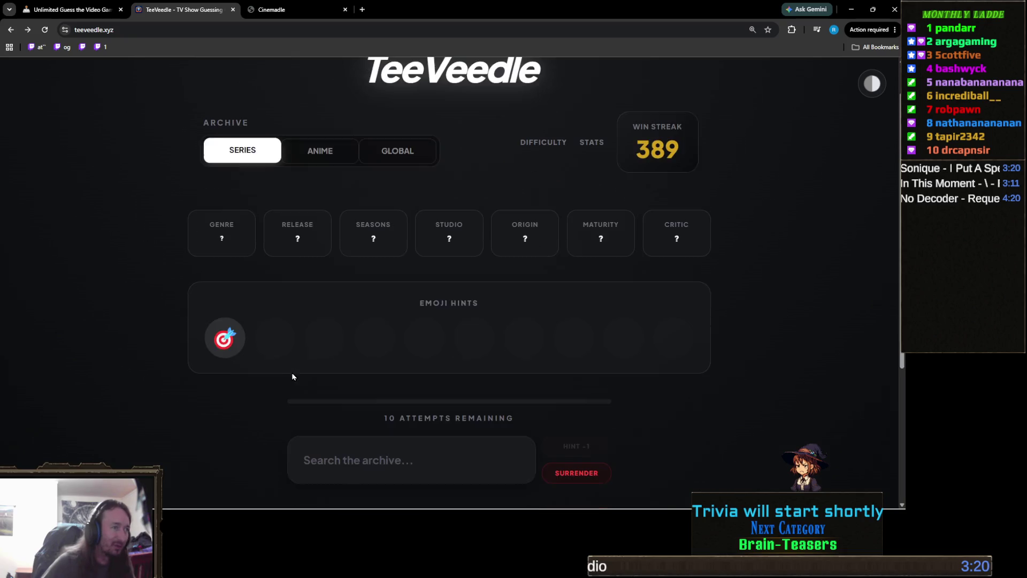
pyautogui.scroll(-2, 311, 396)
pyautogui.scroll(2, 310, 394)
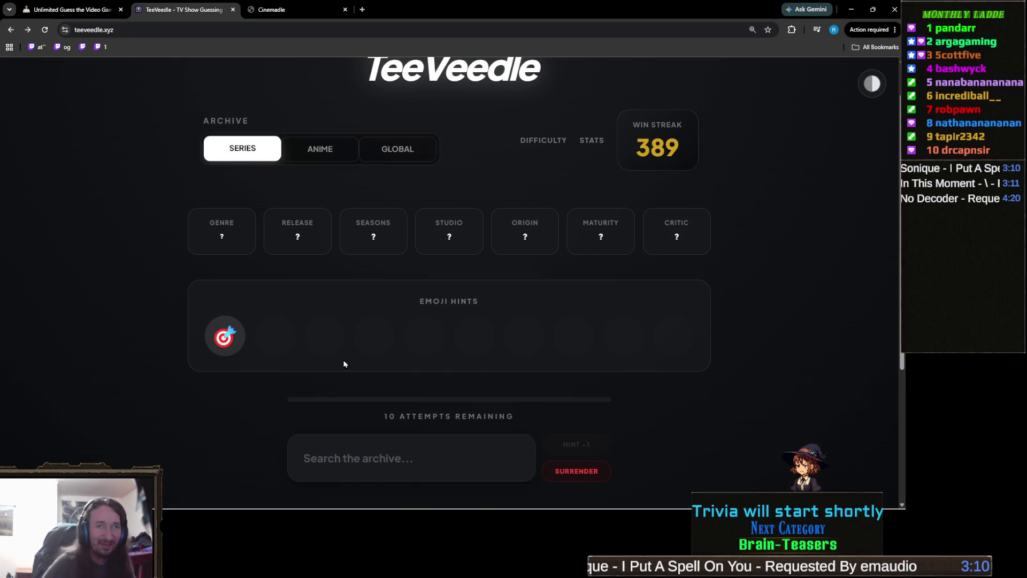
pyautogui.moveTo(232, 347)
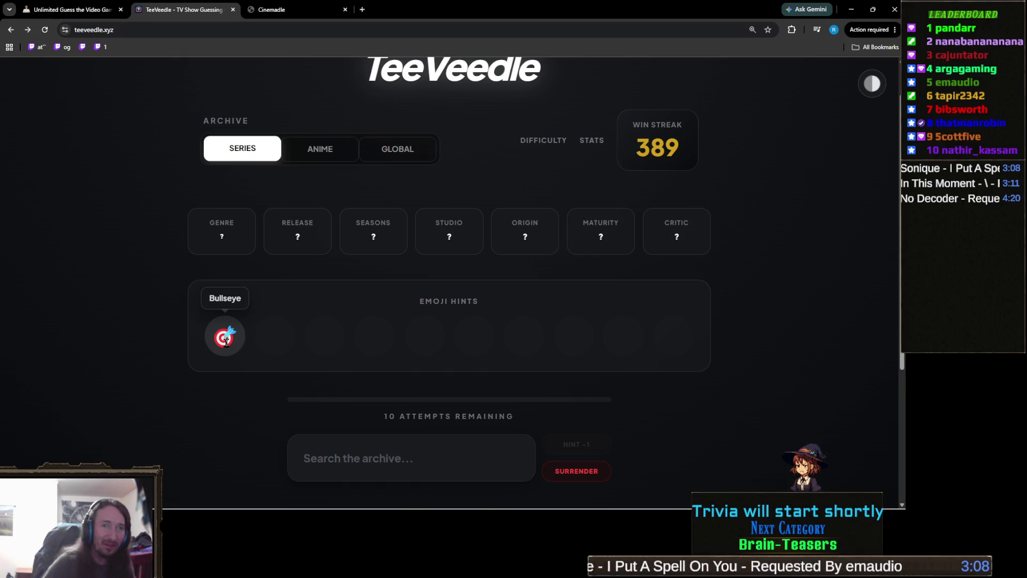
pyautogui.scroll(-1, 336, 356)
pyautogui.scroll(1, 308, 357)
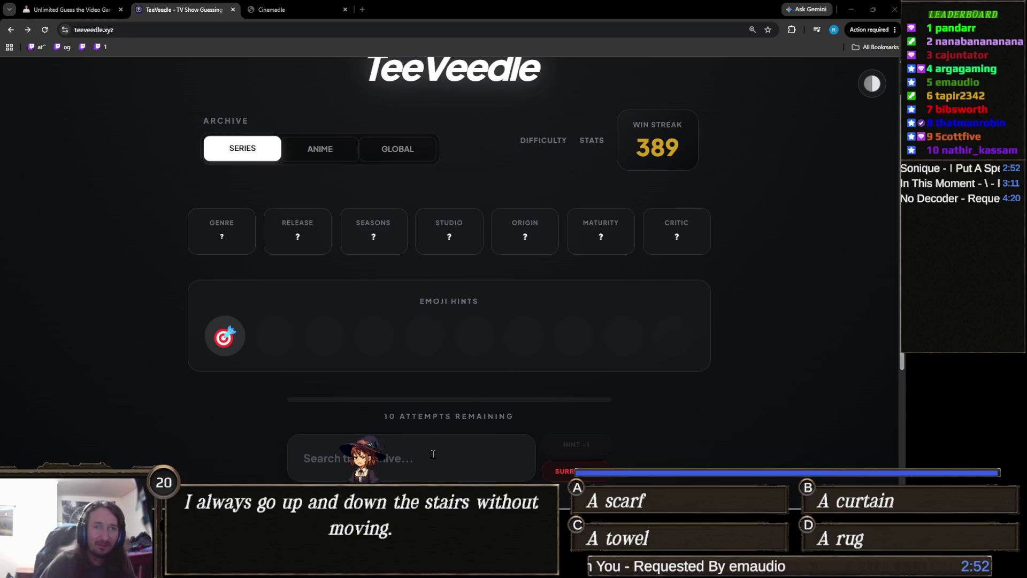
pyautogui.click(433, 454)
pyautogui.write('deads')
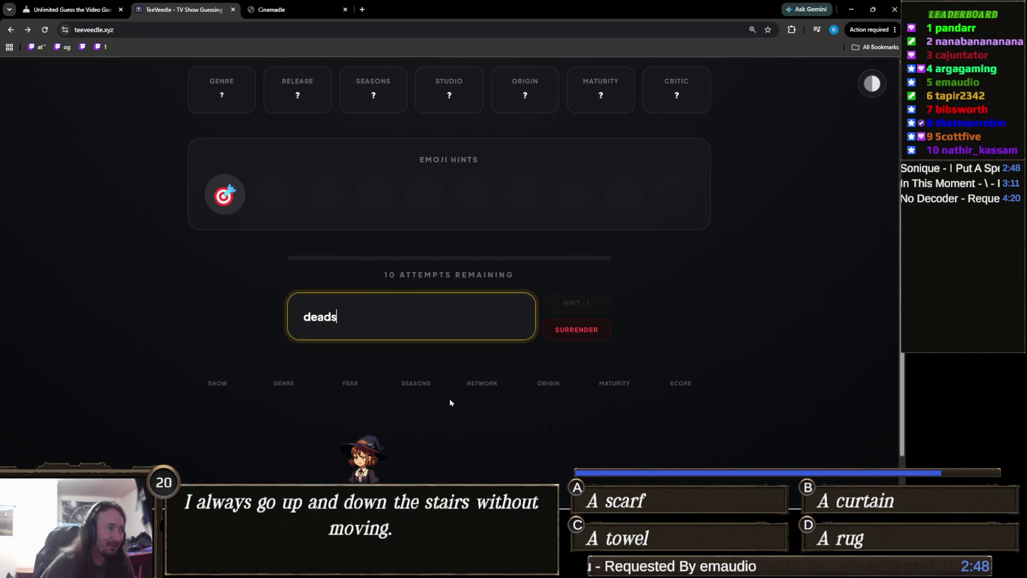
pyautogui.hotkey('ctrl', 'a')
pyautogui.write('arr')
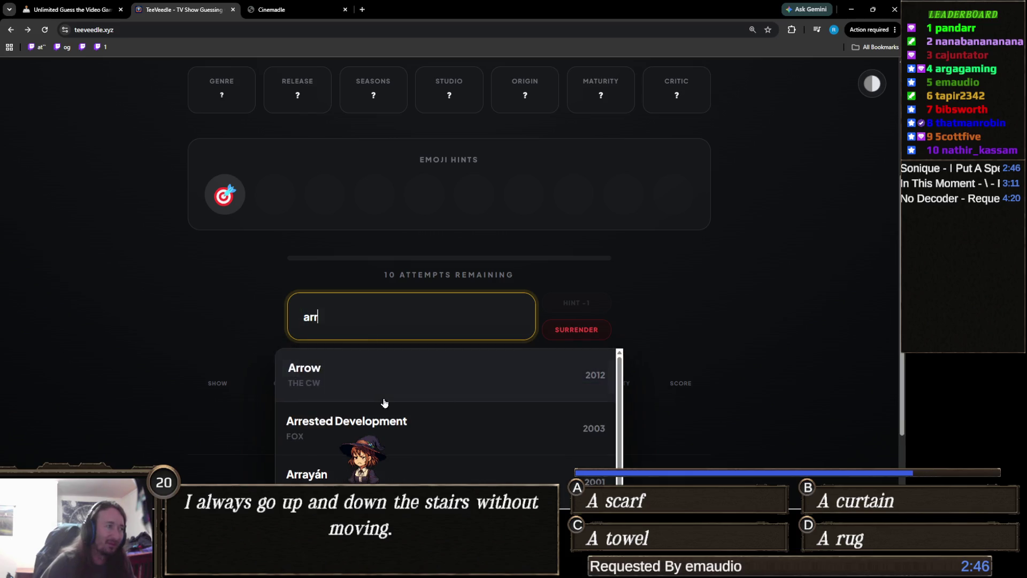
pyautogui.click(305, 377)
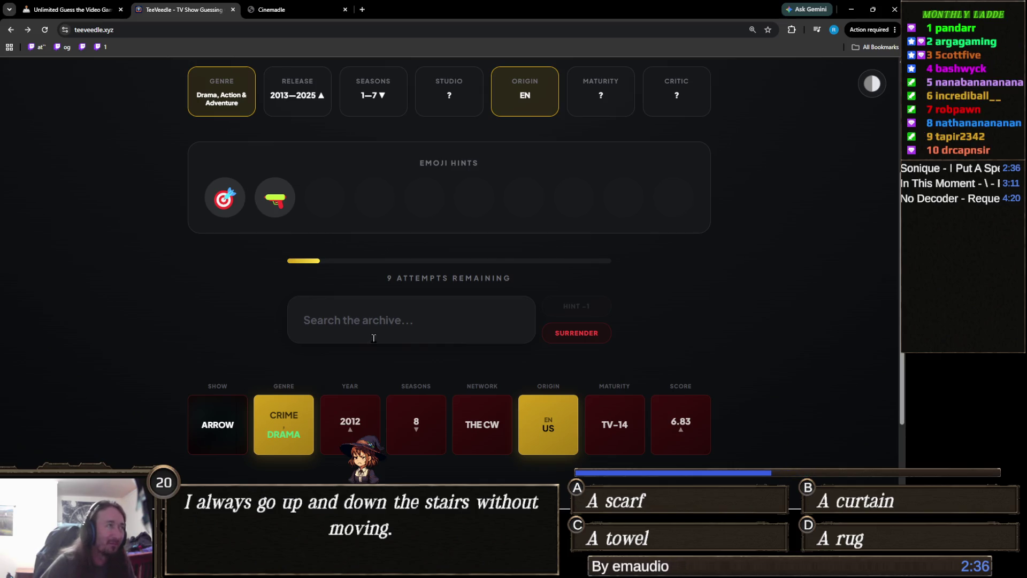
# Step: Replace the 'humani' search with 'target' and guess Prime Target
pyautogui.click(385, 322)
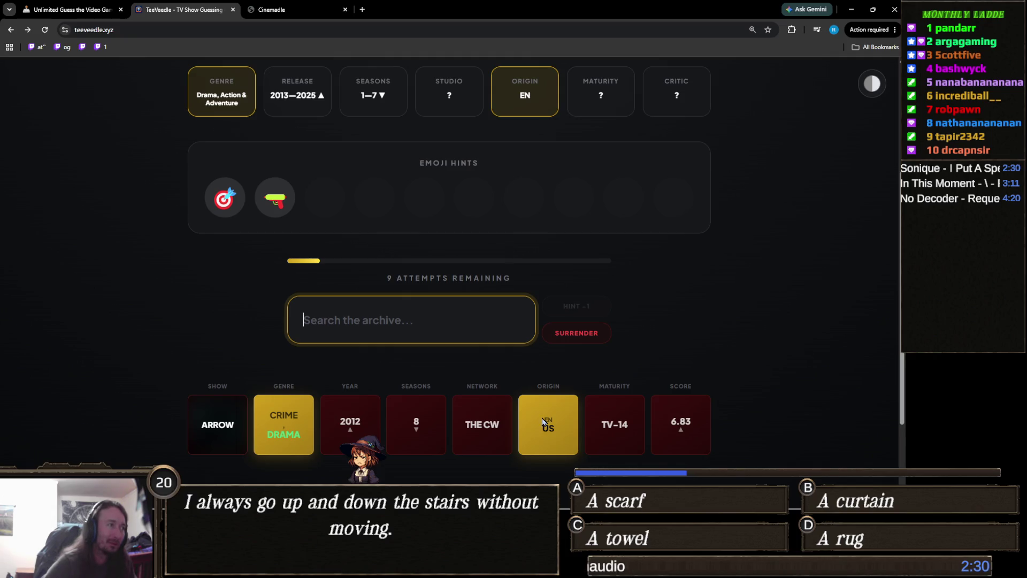
pyautogui.write('humani')
pyautogui.press('BackSpace')
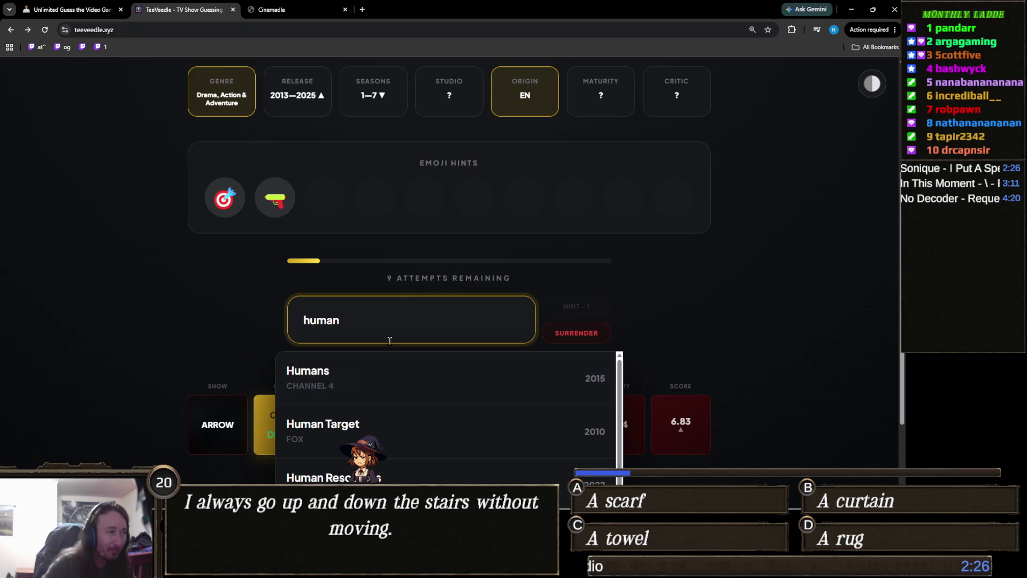
pyautogui.doubleClick(345, 320)
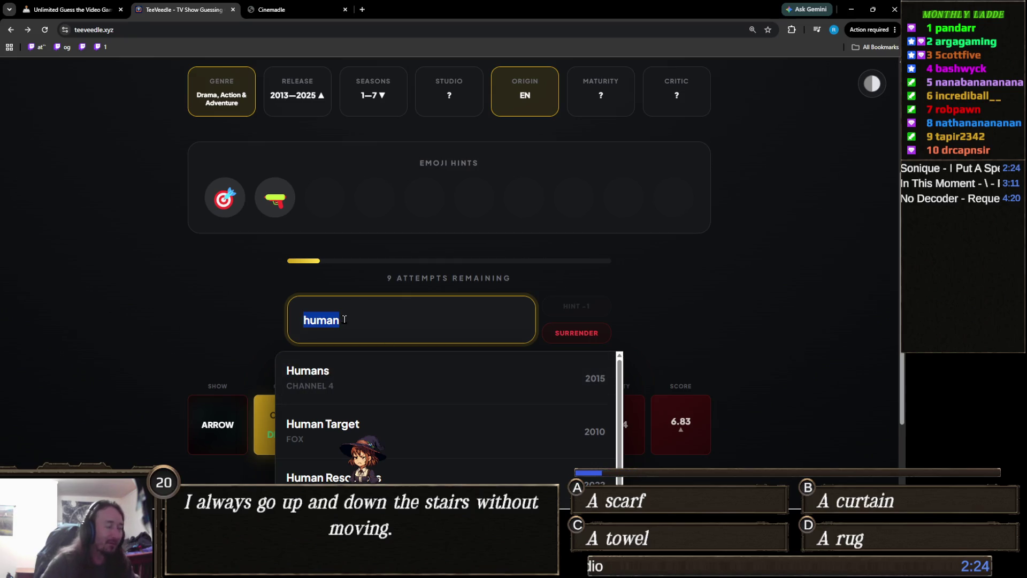
pyautogui.press('BackSpace')
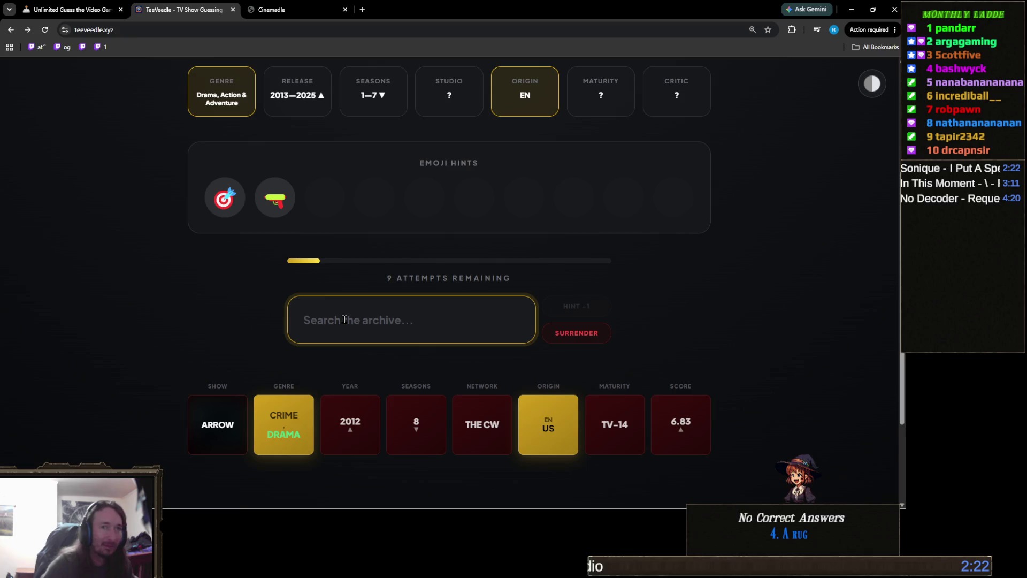
pyautogui.write('target')
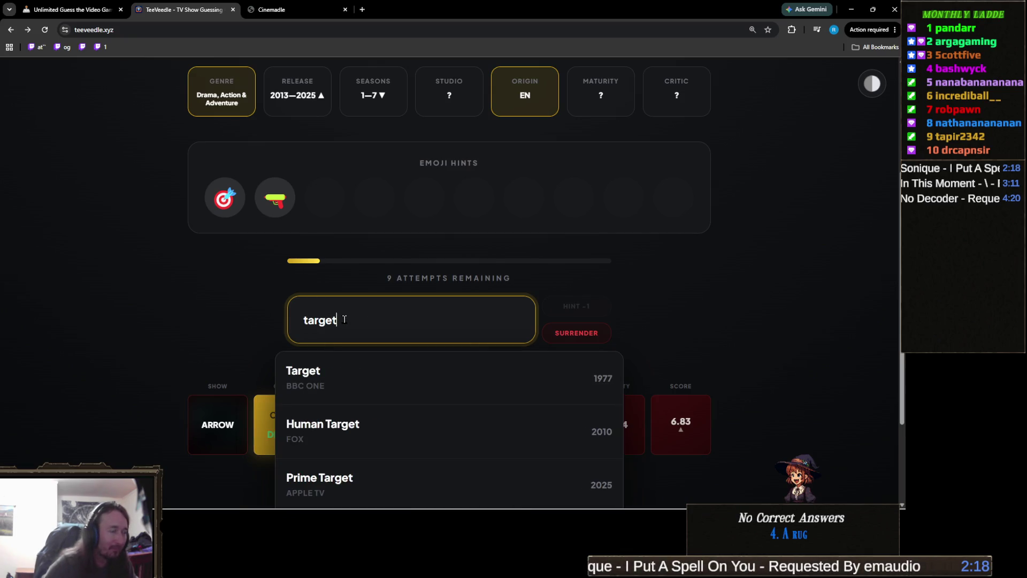
pyautogui.scroll(-2, 184, 327)
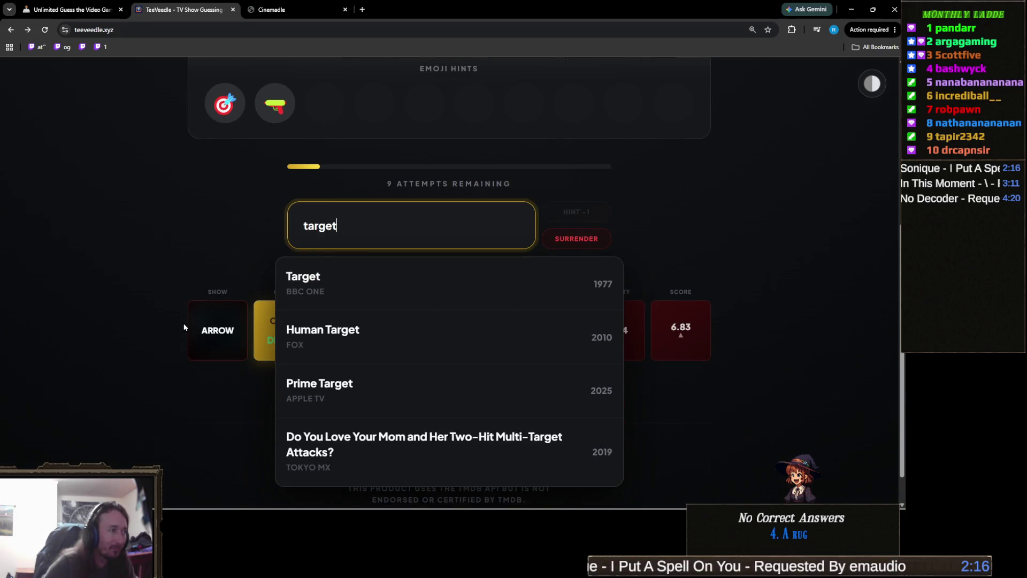
pyautogui.scroll(3, 171, 345)
pyautogui.scroll(-4, 171, 346)
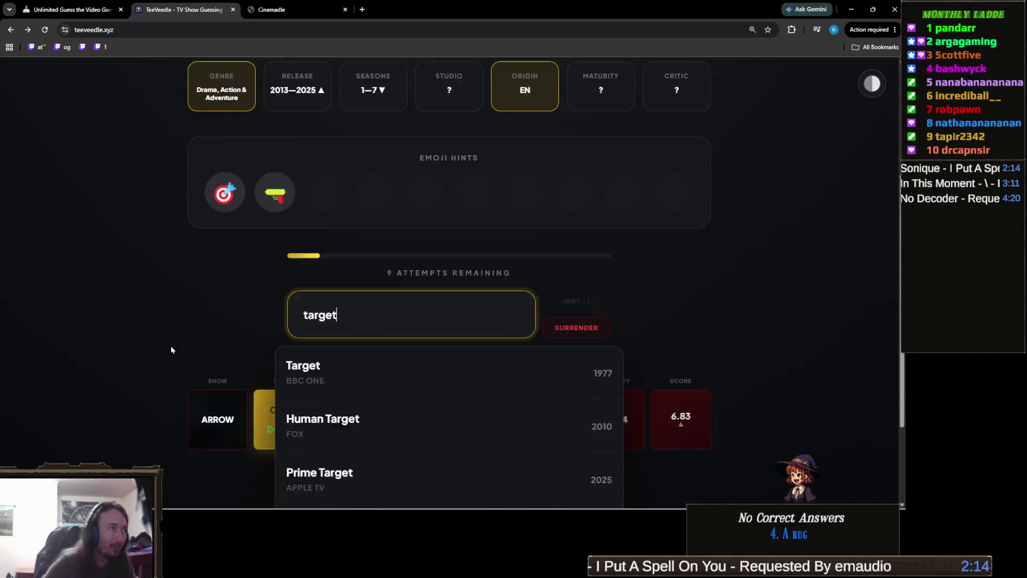
pyautogui.click(383, 355)
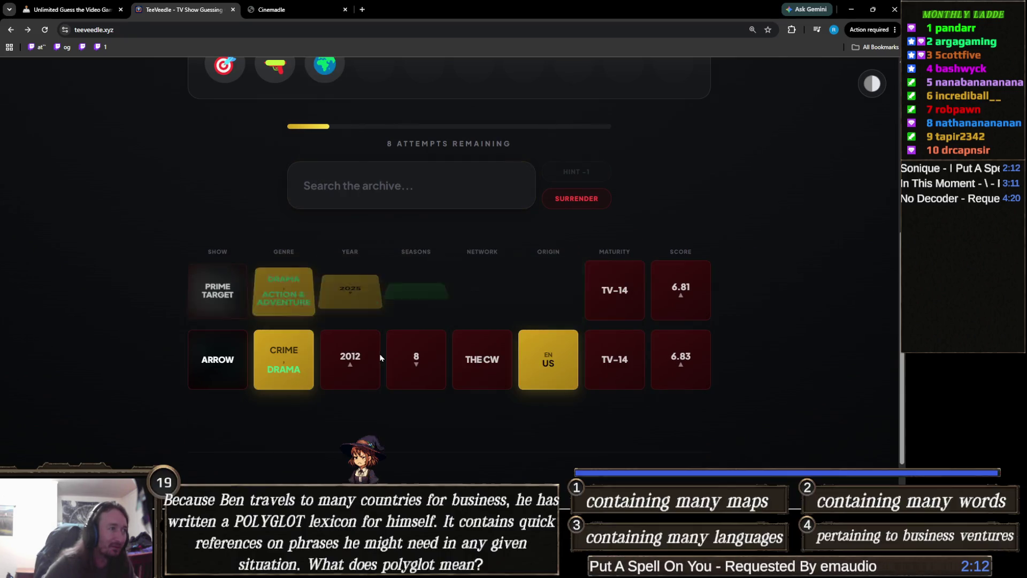
pyautogui.scroll(2, 235, 375)
pyautogui.scroll(1, 236, 375)
pyautogui.scroll(1, 321, 372)
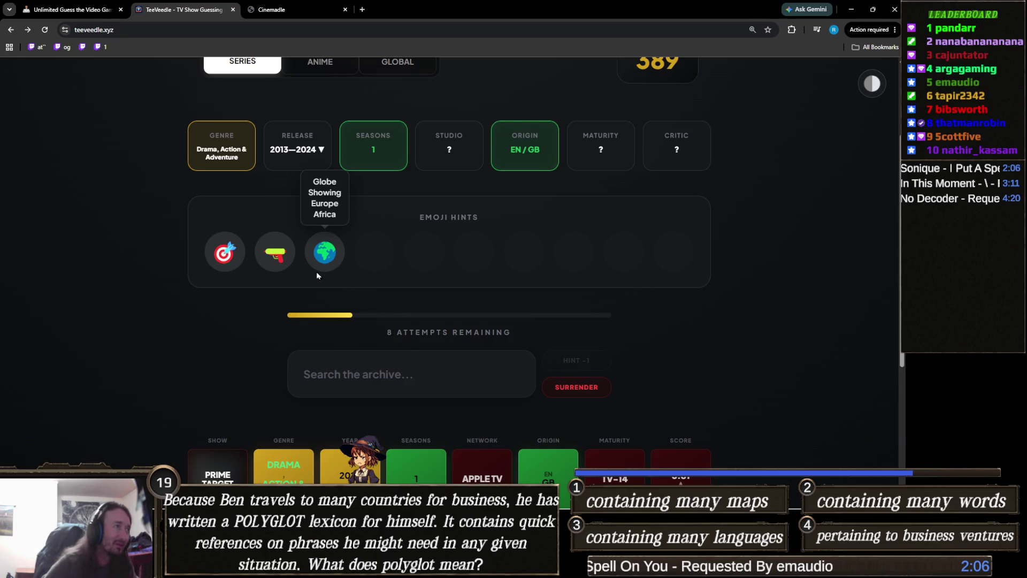
pyautogui.moveTo(234, 257)
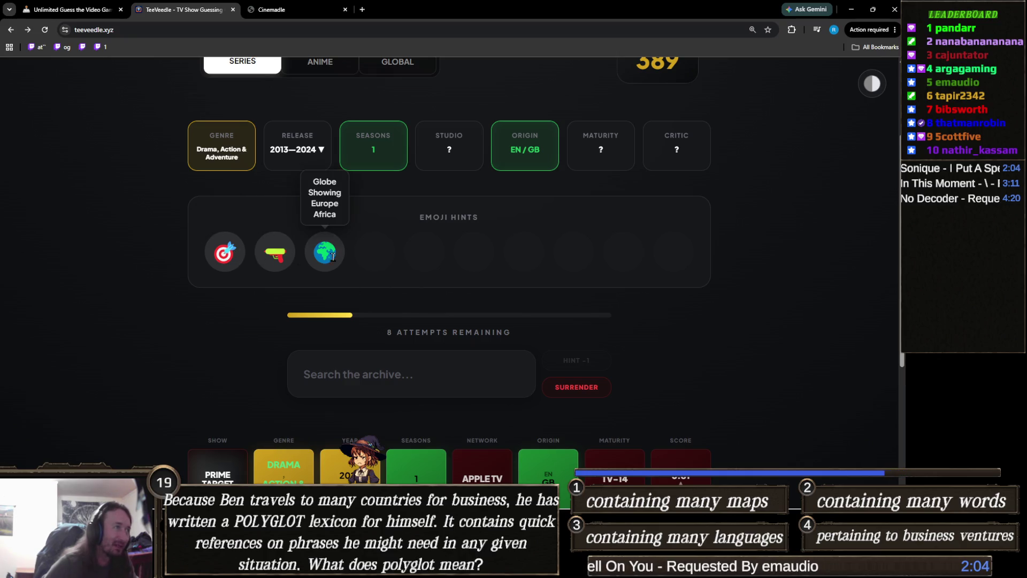
pyautogui.moveTo(323, 243)
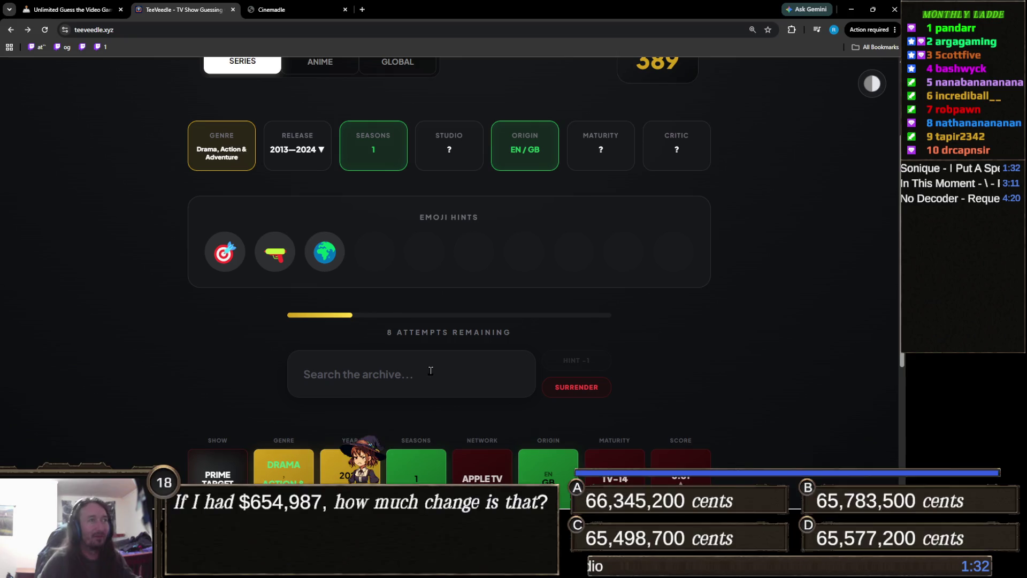
pyautogui.click(427, 371)
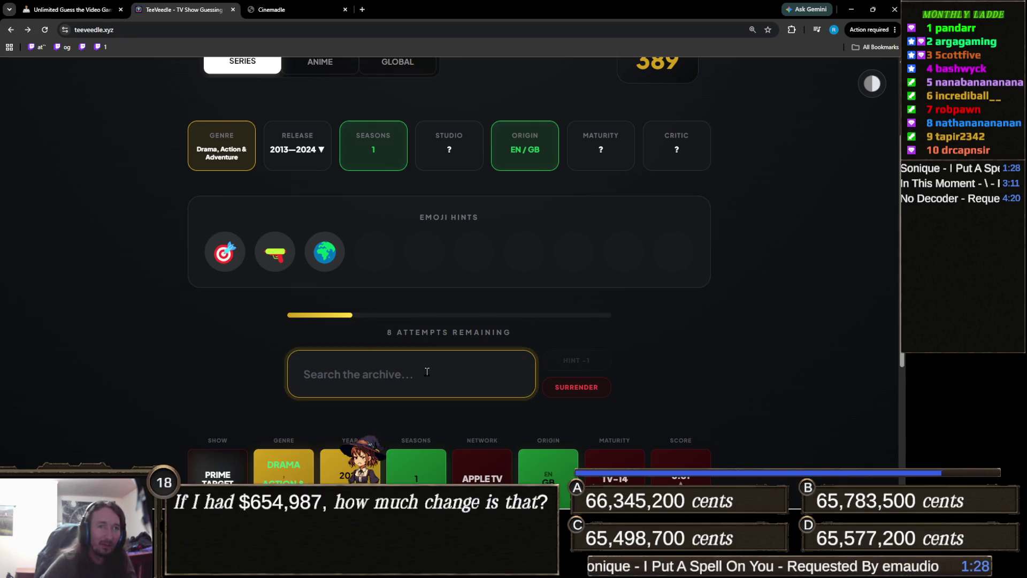
# Step: Guess Stranger Things and then Wednesday from the search suggestions
pyautogui.write('stra')
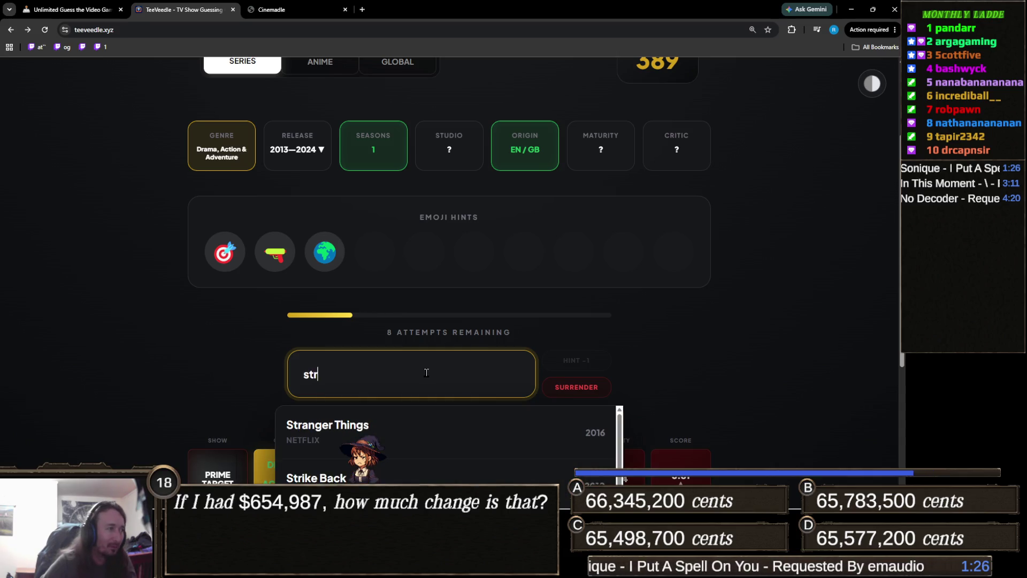
pyautogui.click(389, 423)
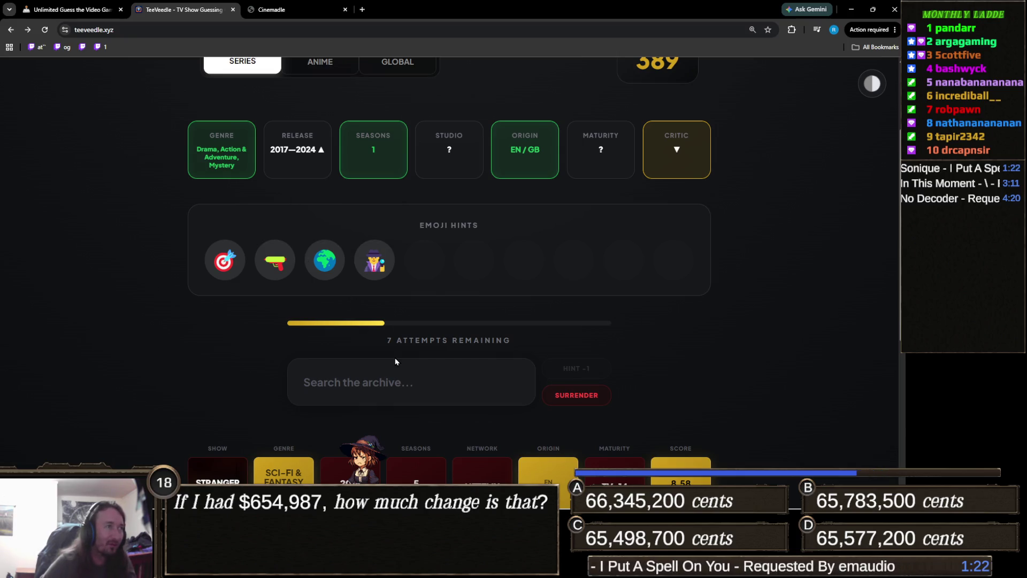
pyautogui.click(390, 378)
pyautogui.write('wed')
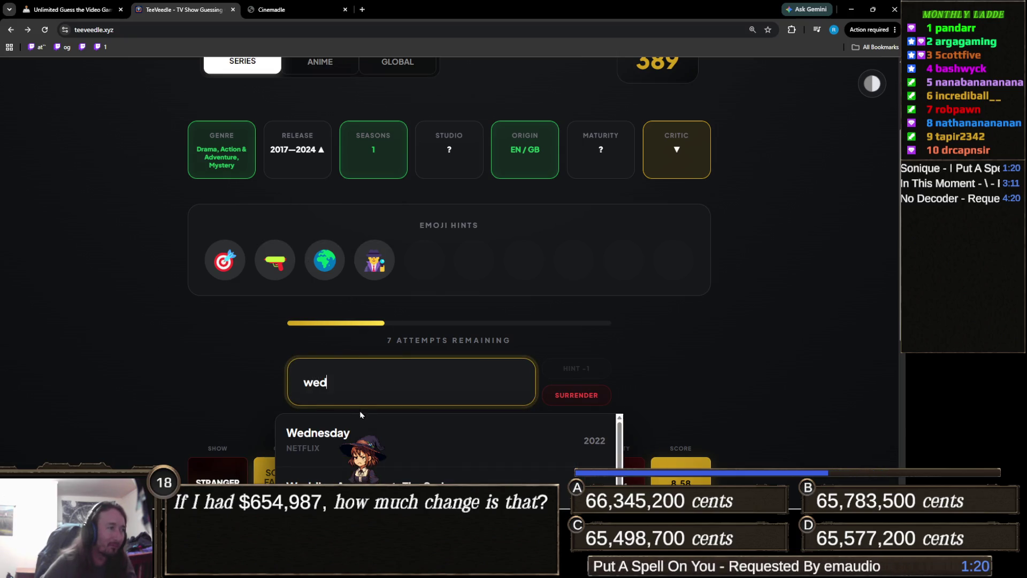
pyautogui.click(408, 428)
# Step: Spend one attempt on the description hint, then start searching 'killing e'
pyautogui.moveTo(429, 265)
pyautogui.click(585, 369)
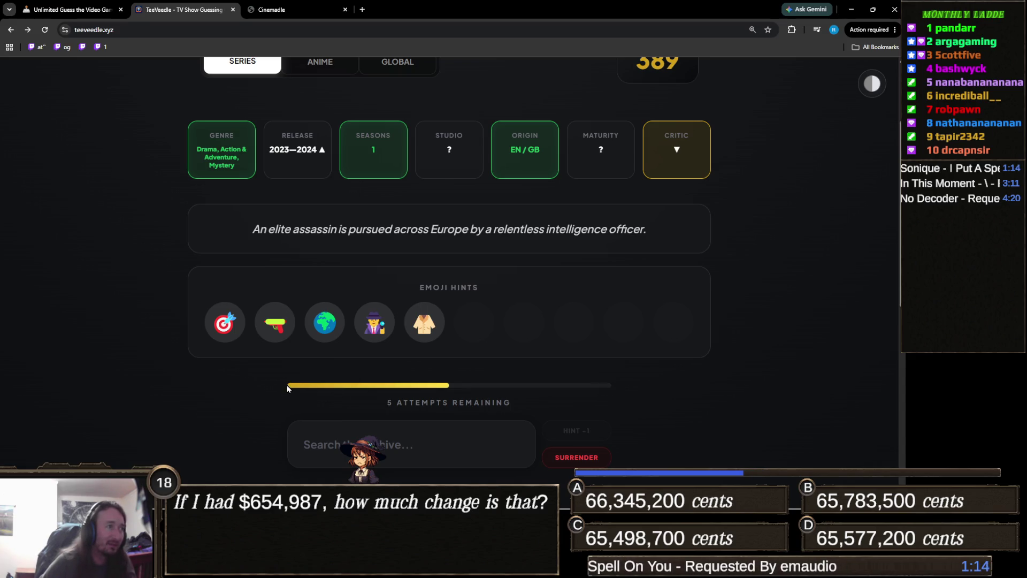
pyautogui.scroll(2, 288, 387)
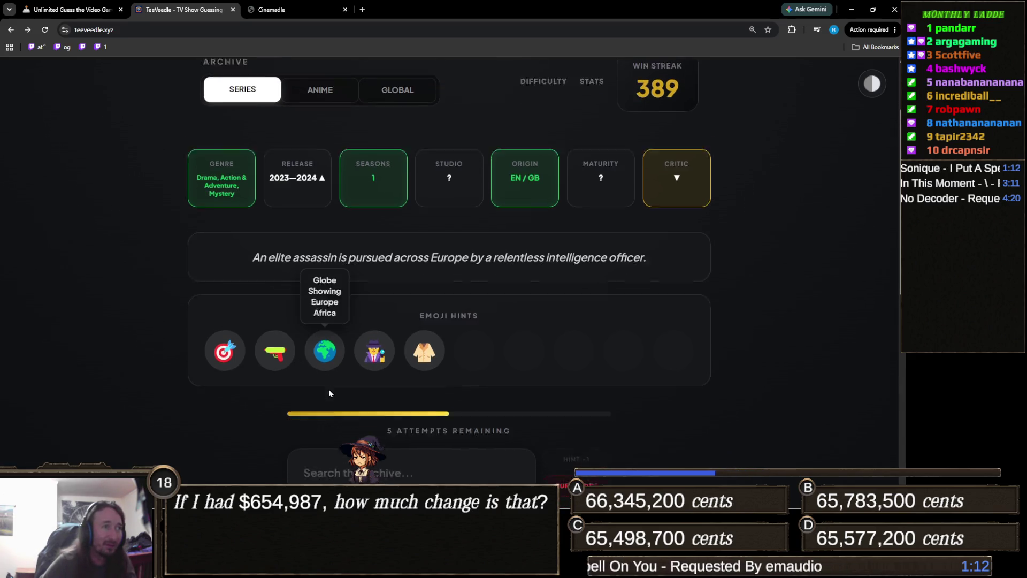
pyautogui.scroll(-2, 328, 390)
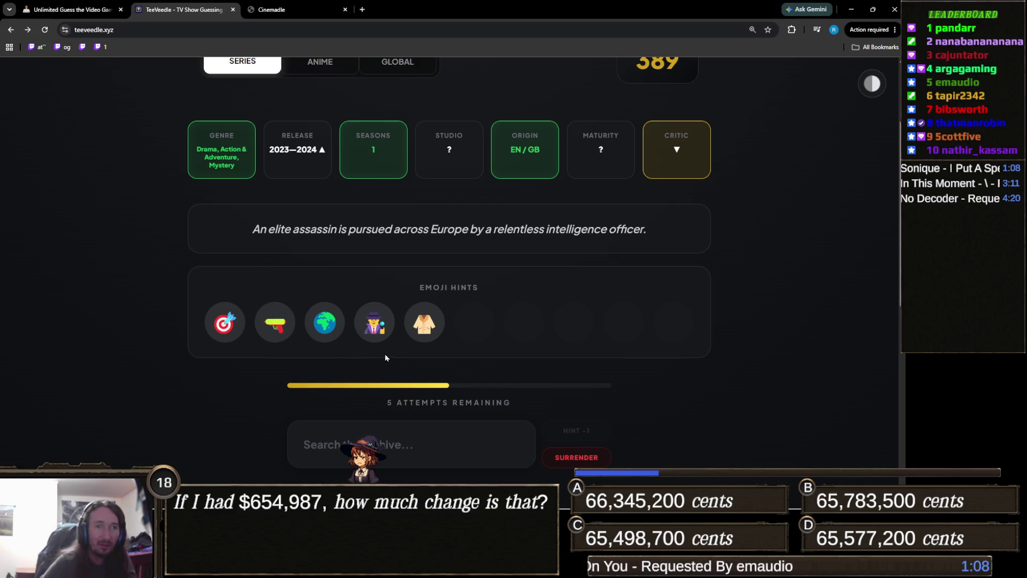
pyautogui.moveTo(424, 335)
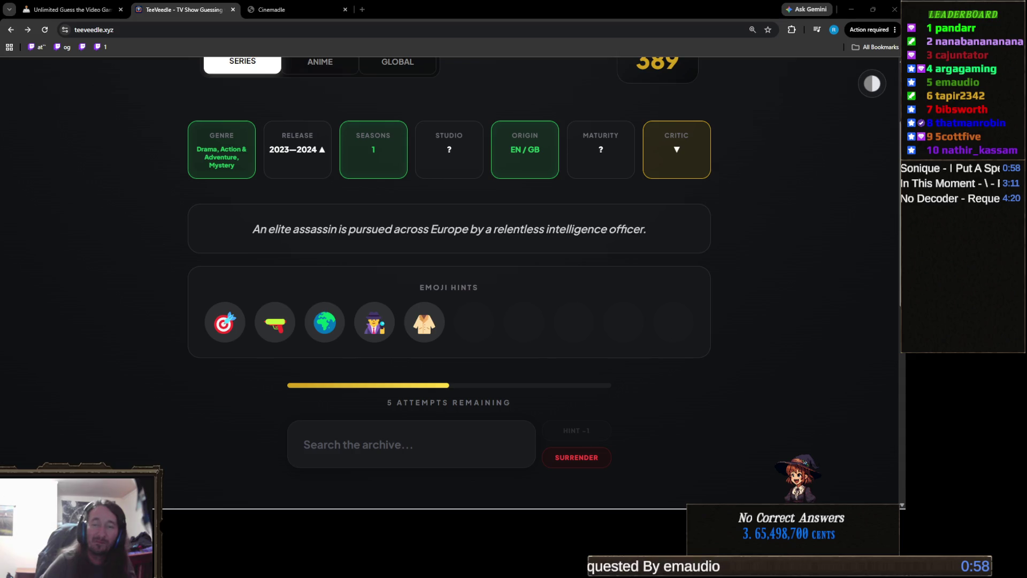
pyautogui.click(415, 433)
pyautogui.write('killing e')
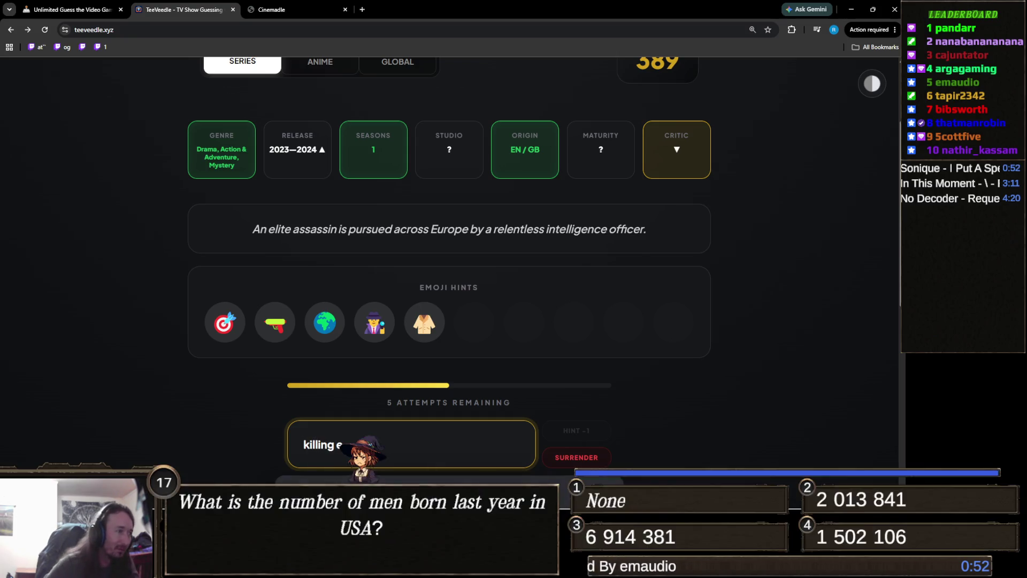
# Step: Submit Killing Eve as the guess and review the updated clue cards
pyautogui.press('Return')
pyautogui.moveTo(480, 329)
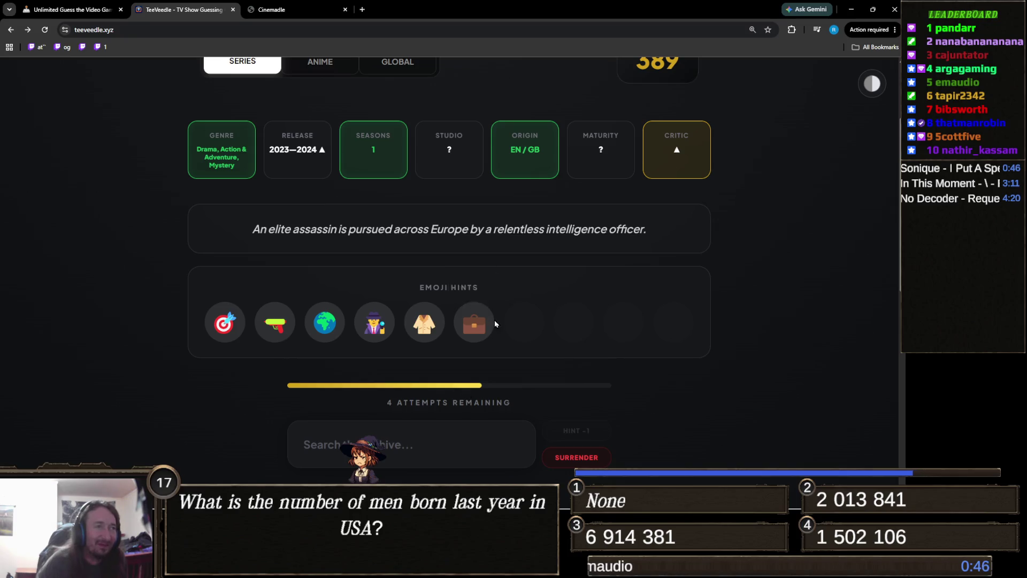
pyautogui.scroll(-3, 514, 303)
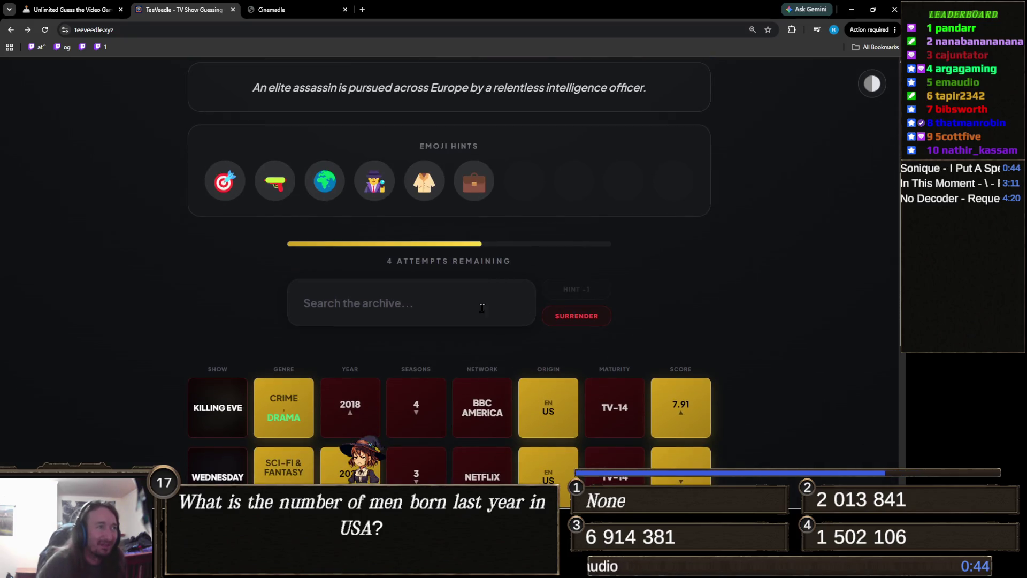
pyautogui.scroll(3, 457, 327)
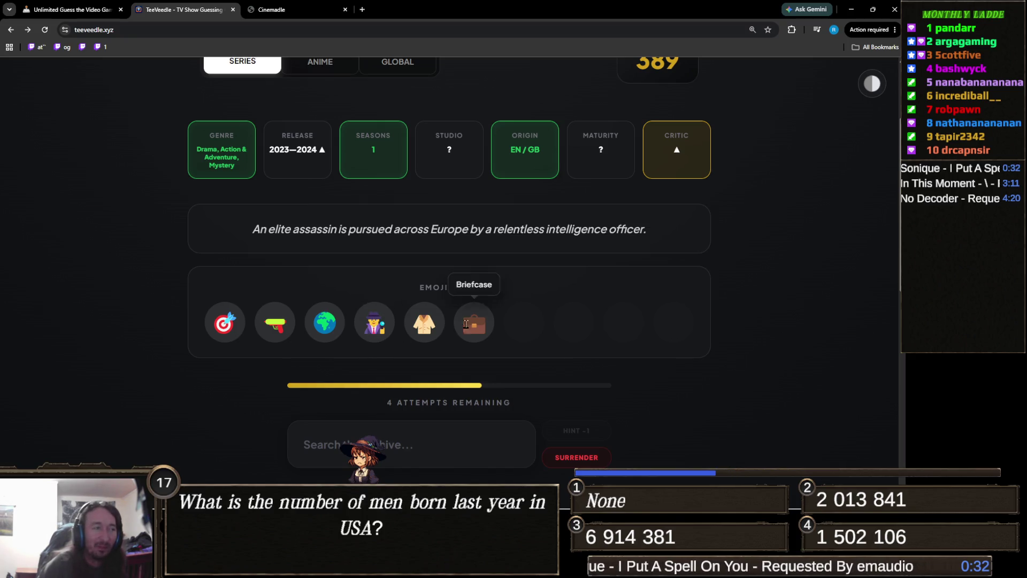
pyautogui.scroll(-1, 466, 321)
# Step: Search 'bourne' and check it against the clues, then replace it with 'day of'
pyautogui.click(364, 403)
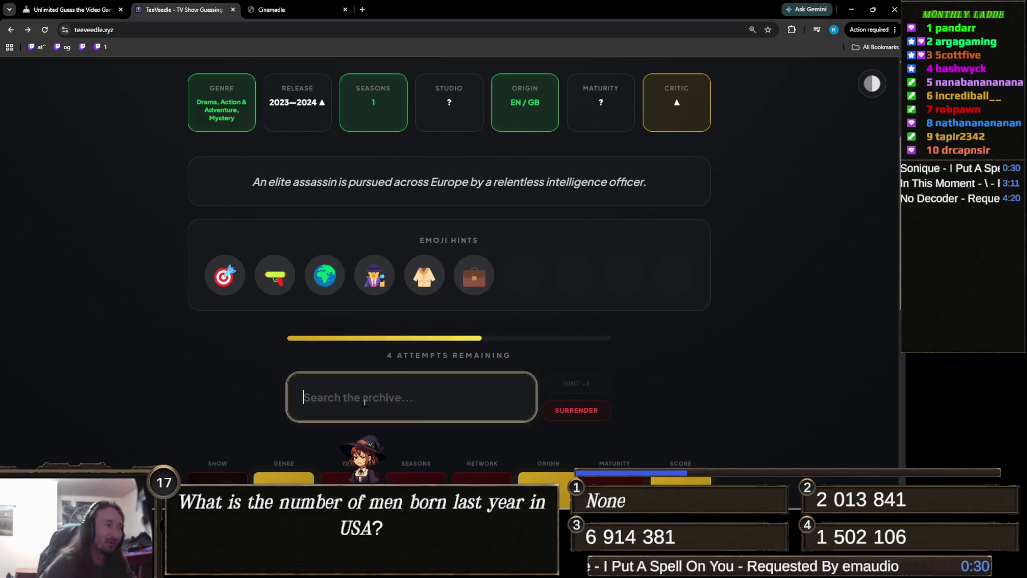
pyautogui.write('bourne')
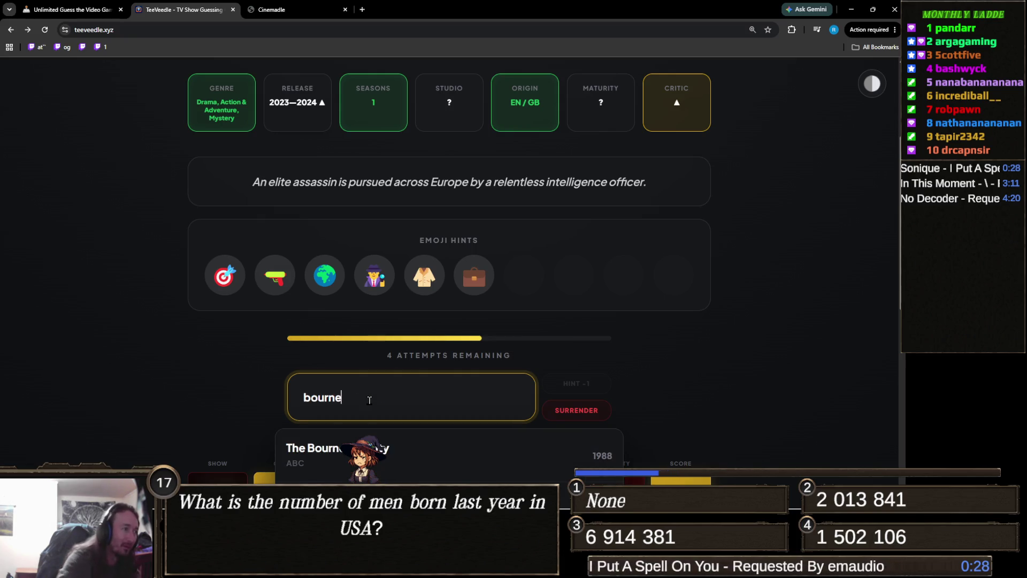
pyautogui.scroll(-3, 168, 387)
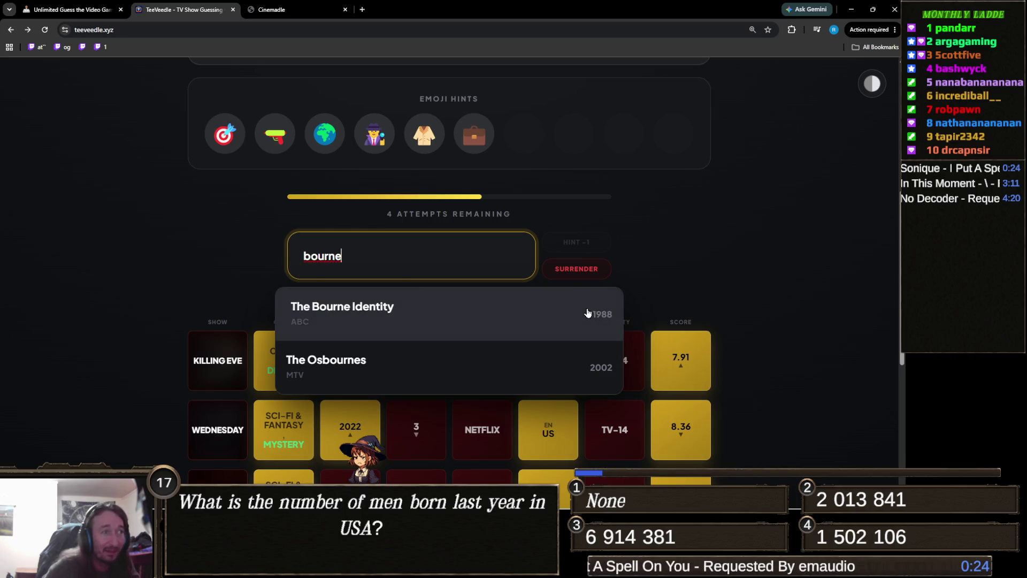
pyautogui.hotkey('alt', 'Tab')
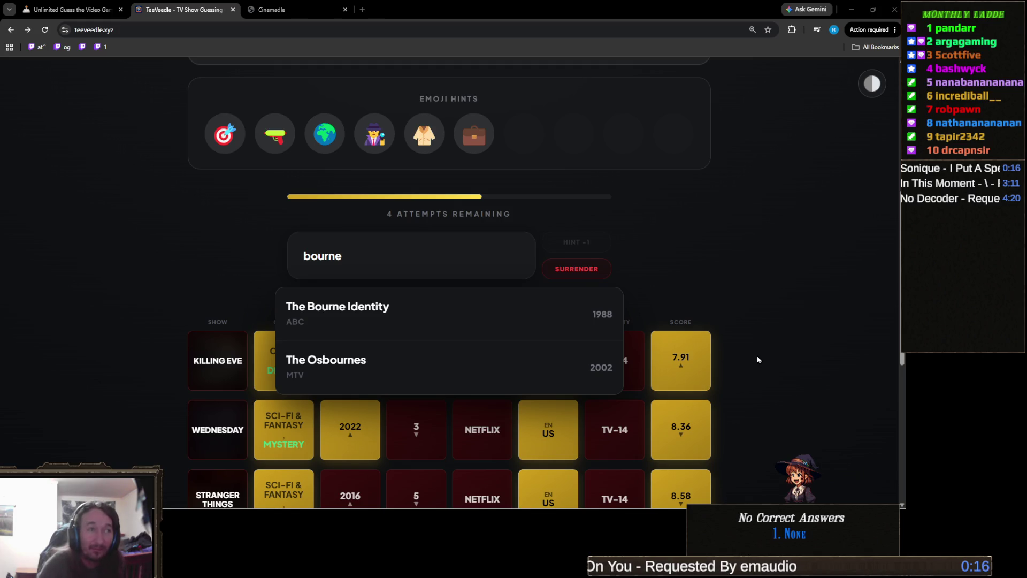
pyautogui.scroll(2, 757, 359)
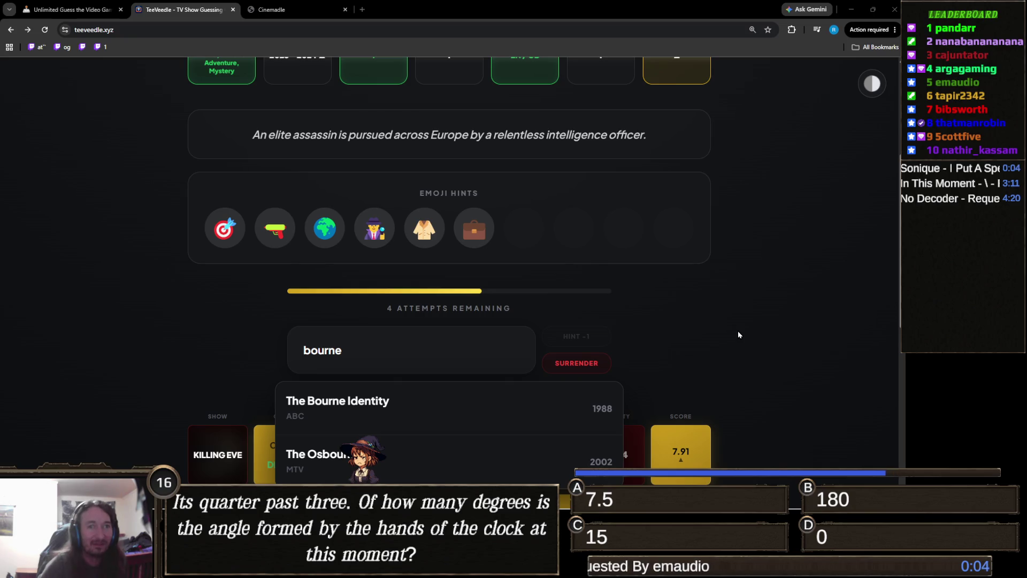
pyautogui.scroll(2, 738, 334)
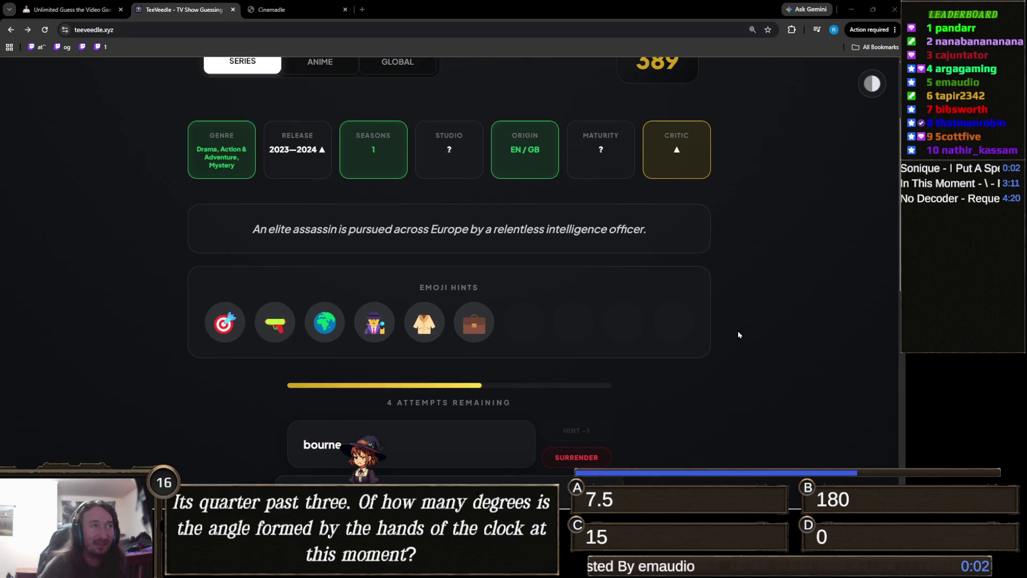
pyautogui.scroll(-2, 738, 334)
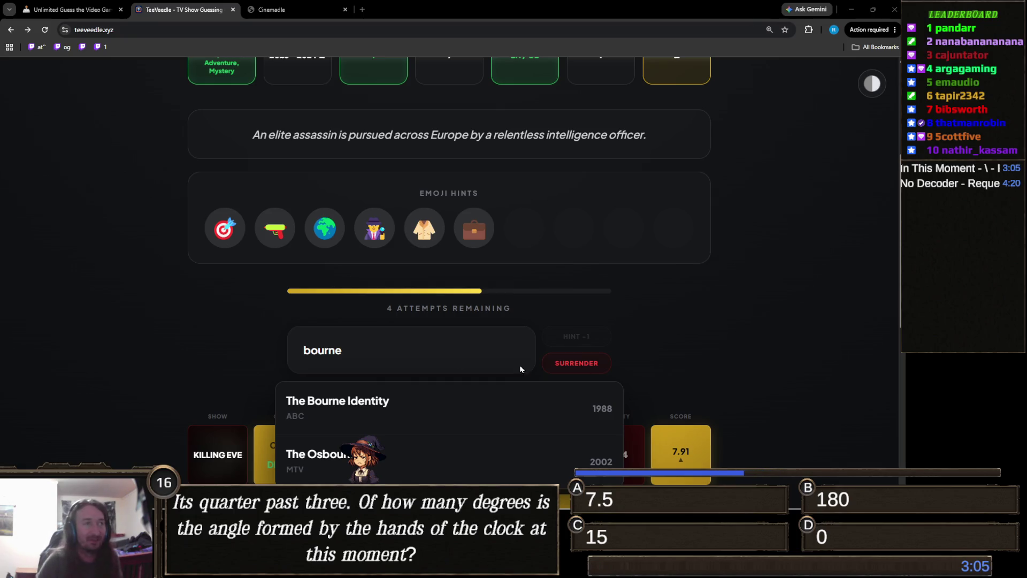
pyautogui.tripleClick(349, 352)
pyautogui.write('day')
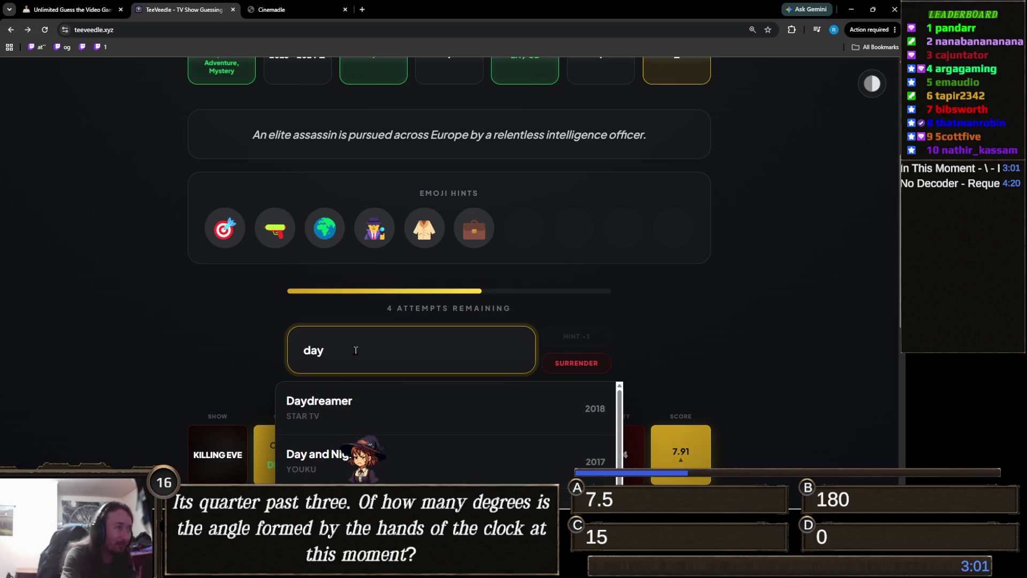
pyautogui.write(' of')
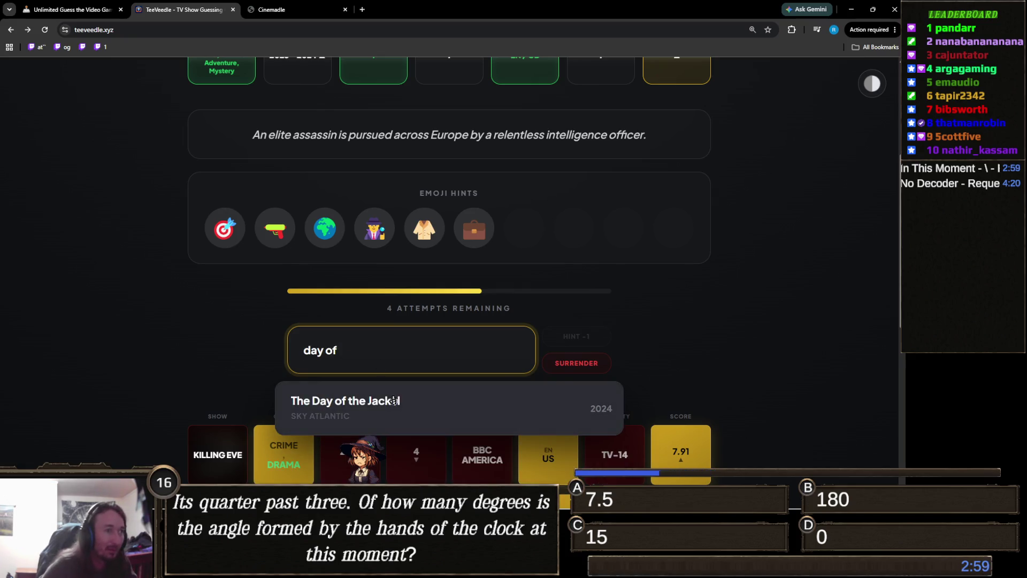
# Step: Guess The Day of the Jackal to win with streak 390, then switch to Unity
pyautogui.click(395, 402)
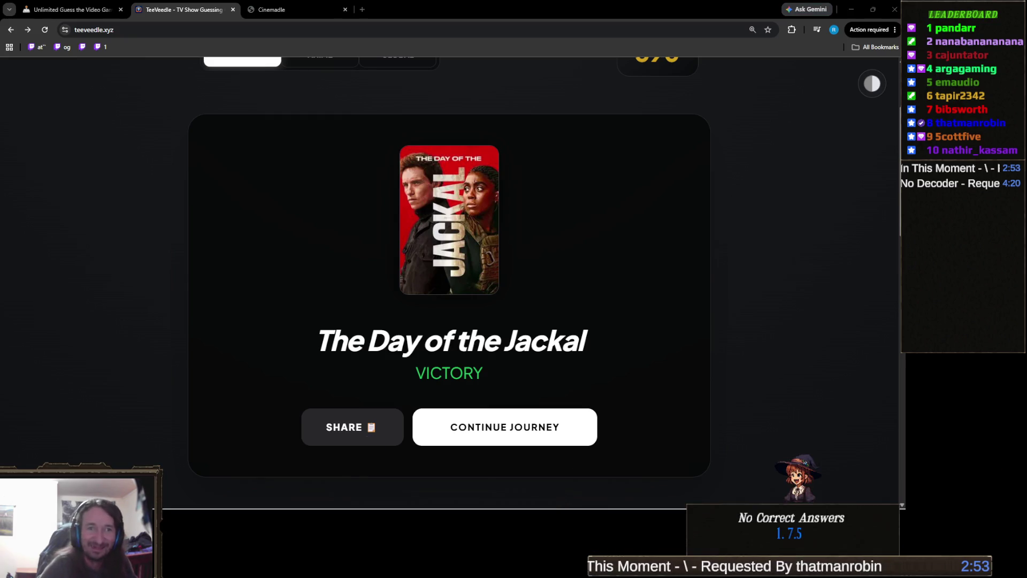
pyautogui.scroll(3, 557, 230)
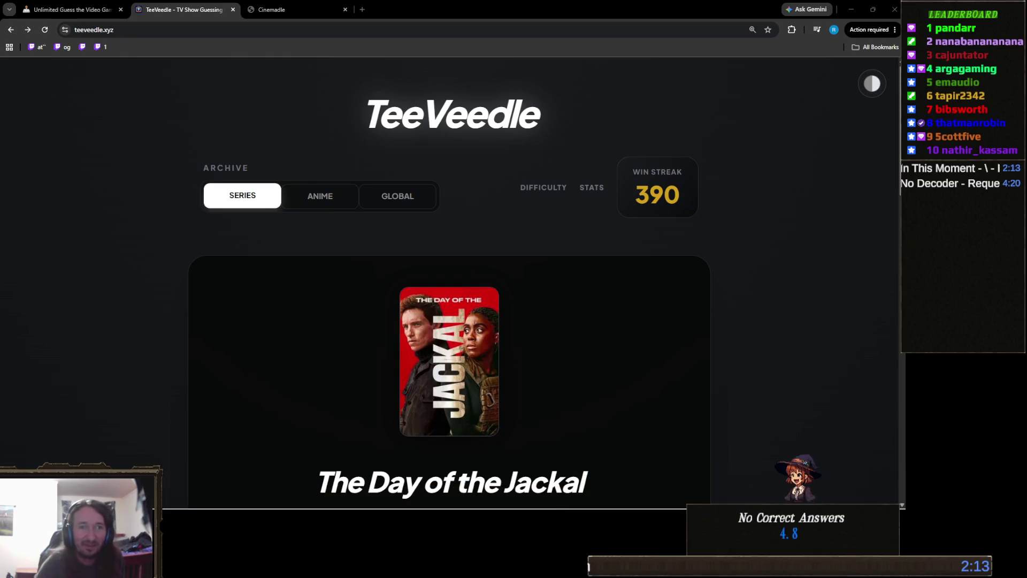
pyautogui.moveTo(289, 507)
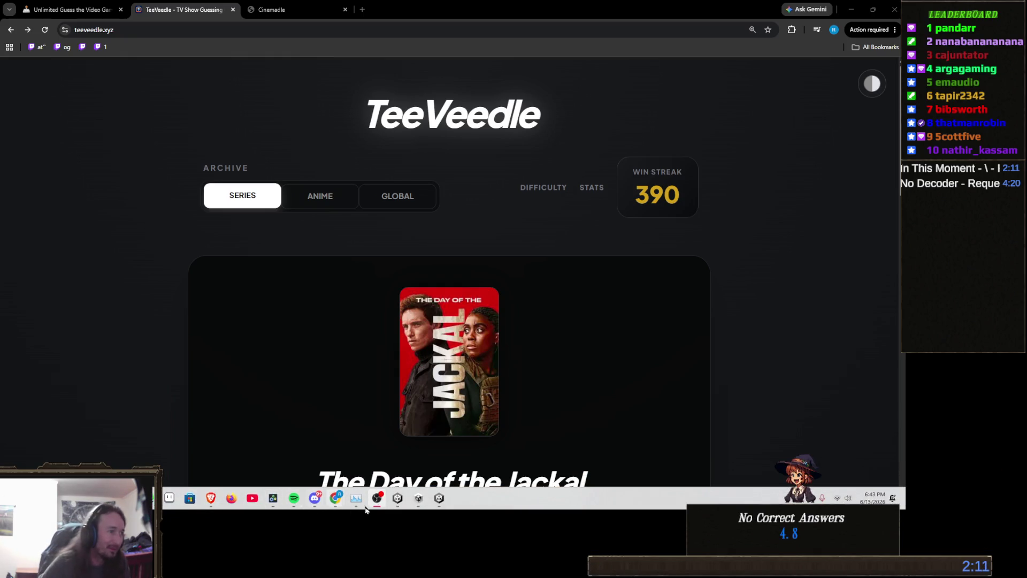
pyautogui.click(438, 498)
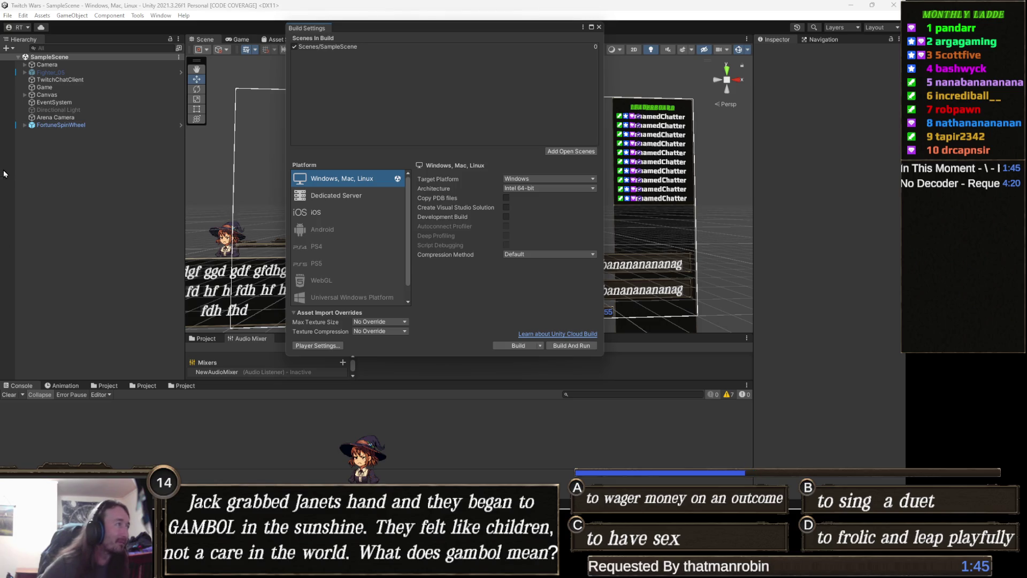
# Step: Select Canvas, then the Game object, and open its Chatbot Client script in Visual Studio
pyautogui.click(69, 95)
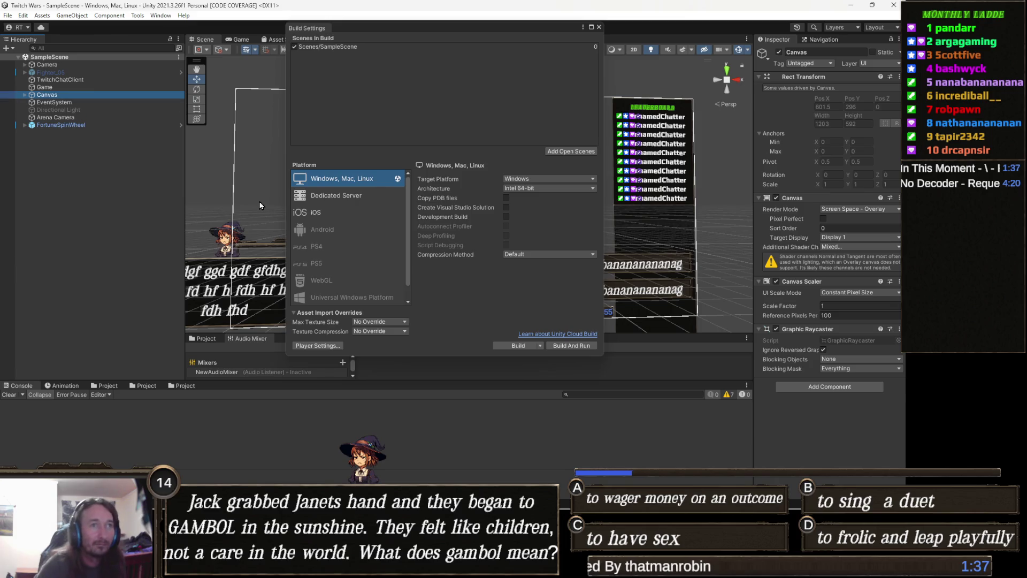
pyautogui.click(80, 87)
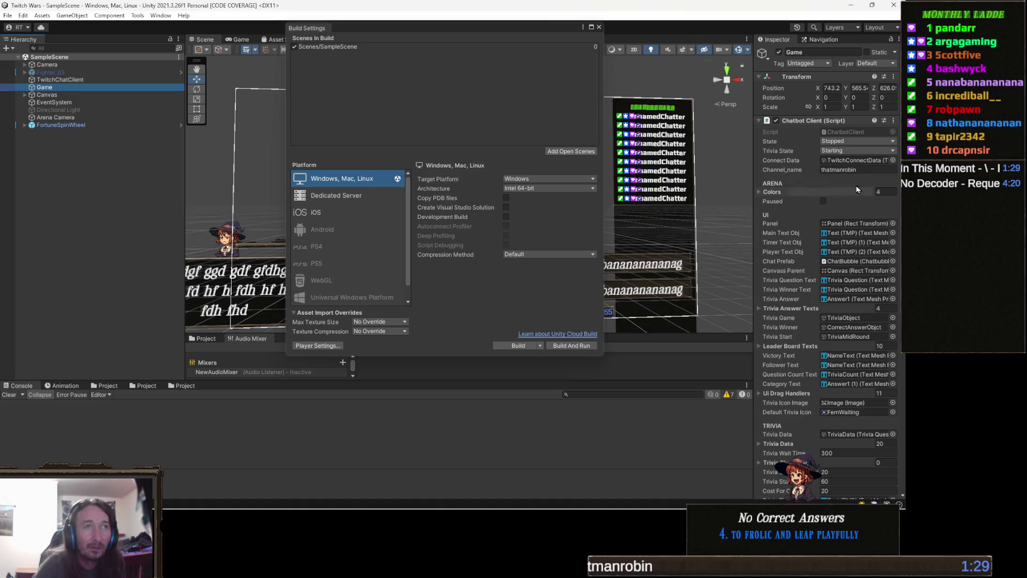
pyautogui.doubleClick(845, 132)
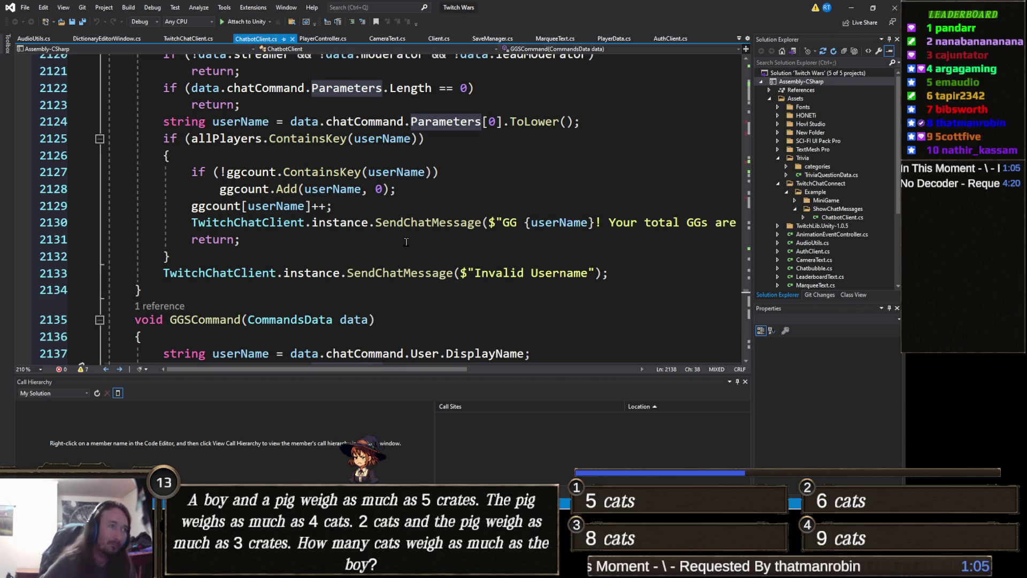
# Step: Open Find in ChatbotClient.cs and undo the 'cached' text typed into line 2132
pyautogui.click(372, 245)
pyautogui.click(364, 251)
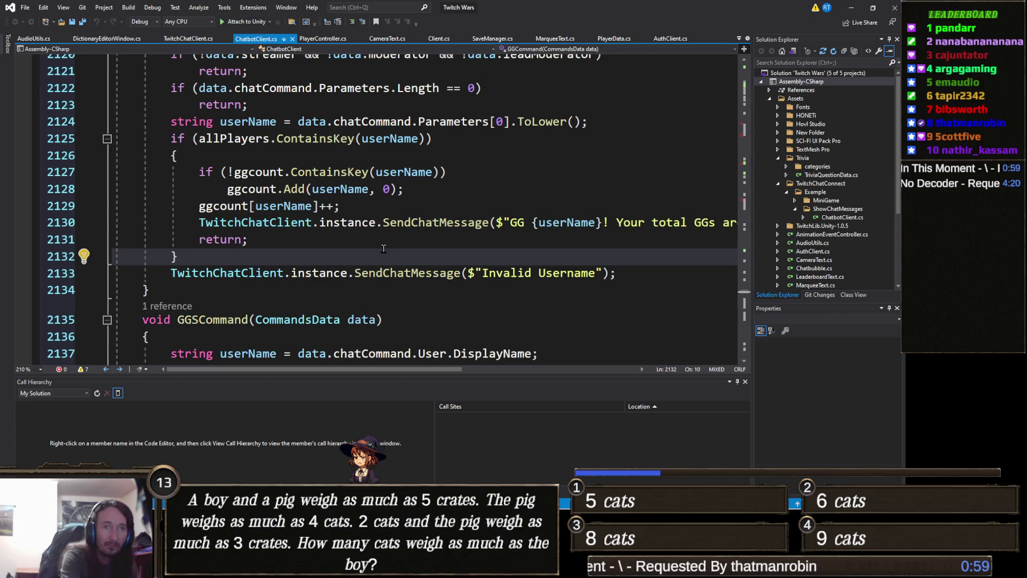
pyautogui.hotkey('ctrl', 'f')
pyautogui.write('cached')
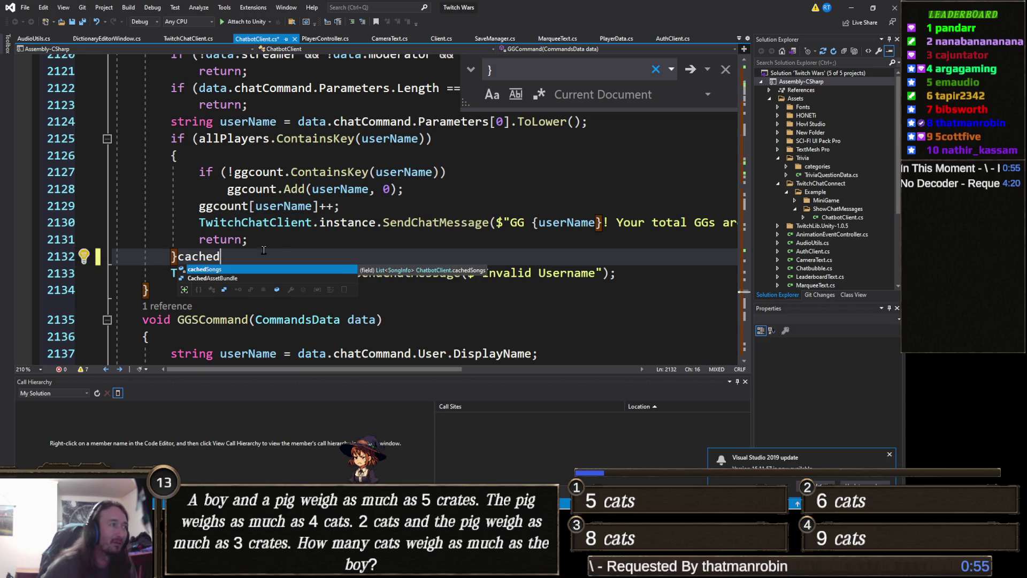
pyautogui.hotkey('ctrl', 'z')
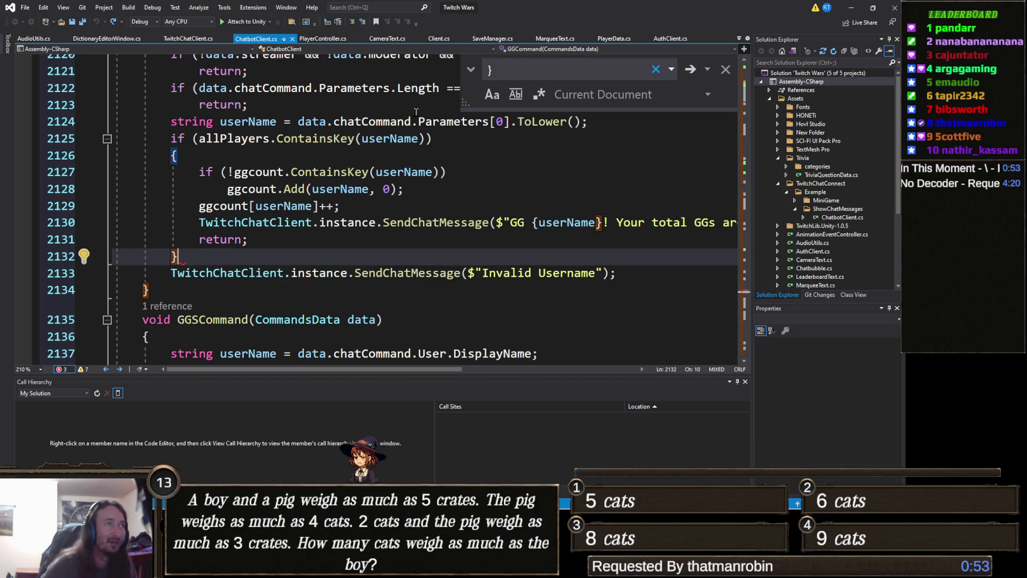
# Step: Search for 'cached' to reach the cachedSongs foreach loop in AddSongInfo
pyautogui.click(511, 63)
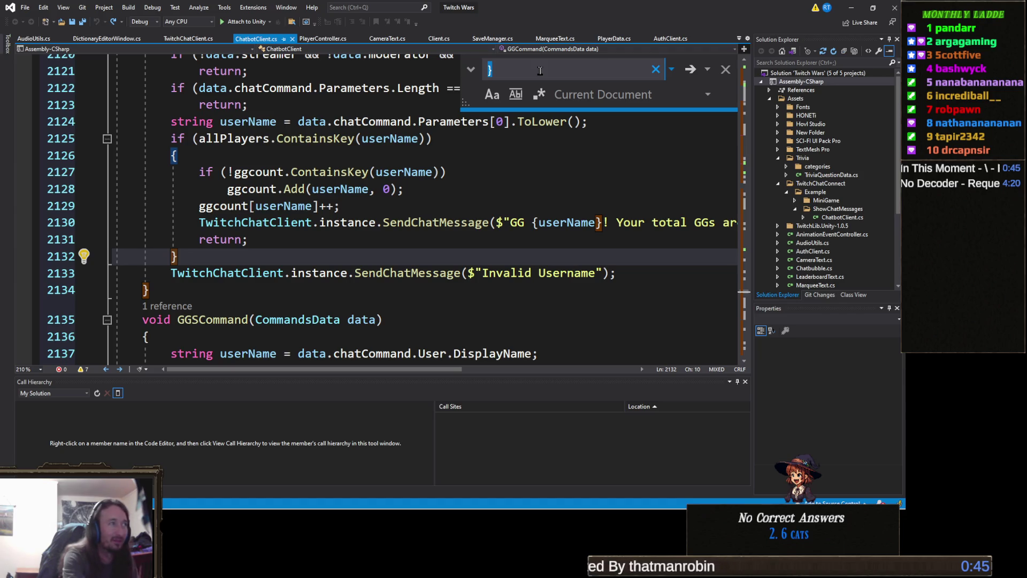
pyautogui.write('cached')
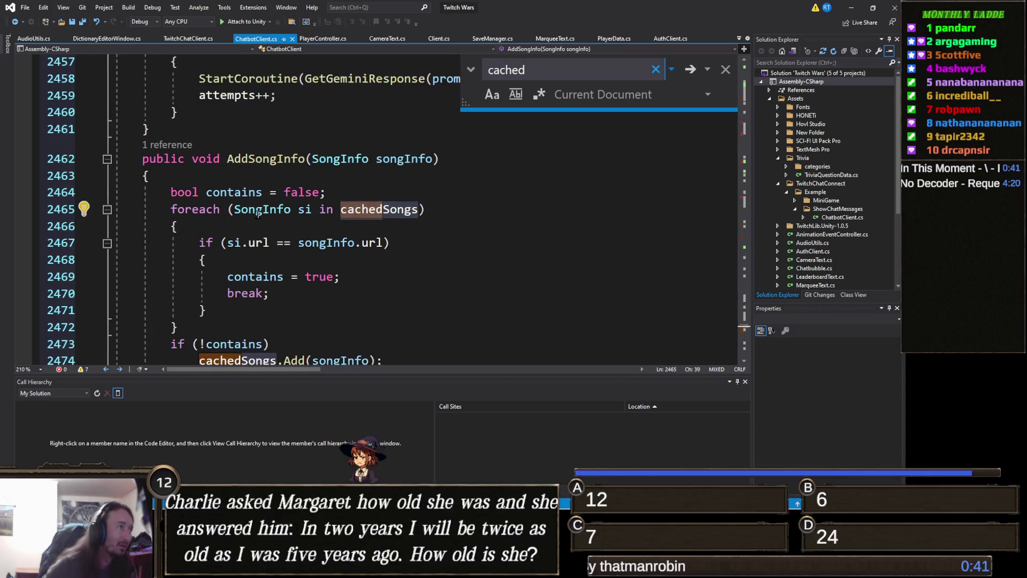
pyautogui.rightClick(388, 211)
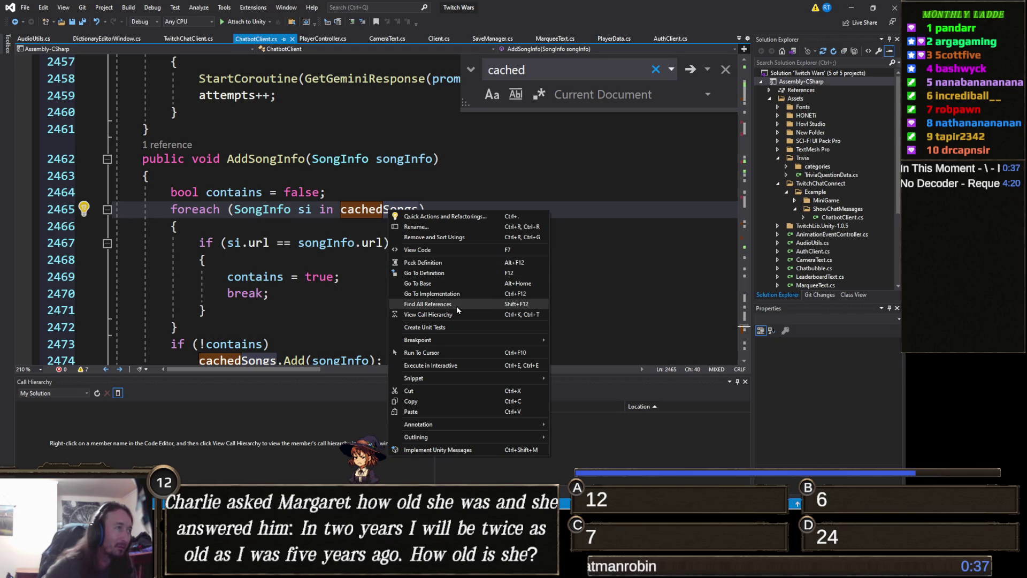
pyautogui.click(242, 244)
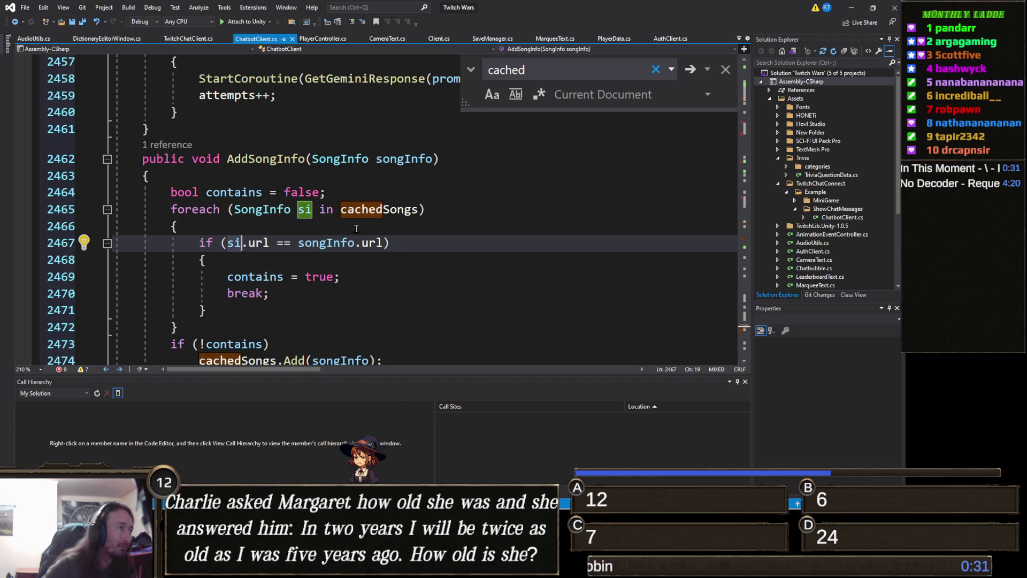
pyautogui.scroll(-2, 332, 231)
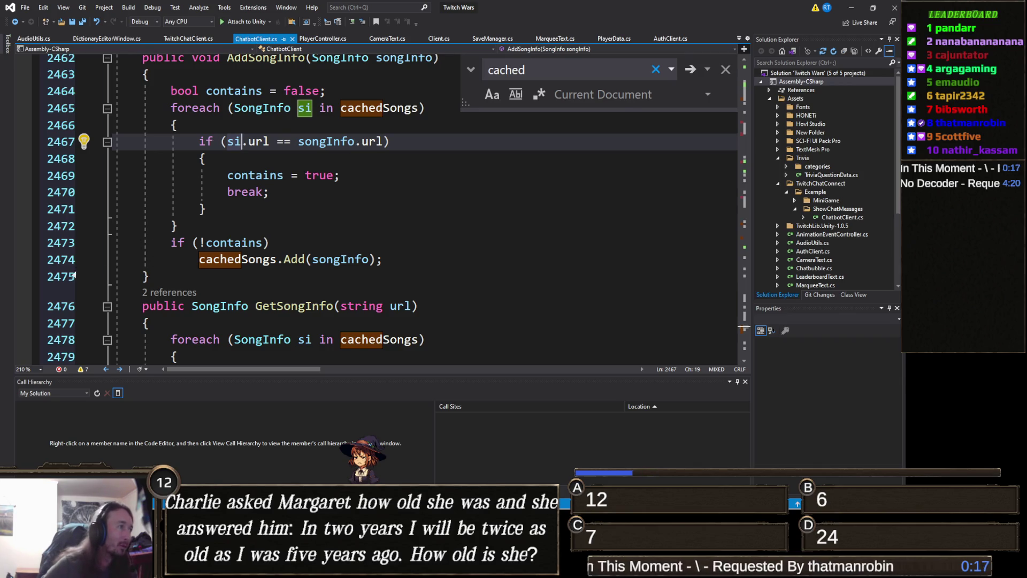
pyautogui.click(344, 227)
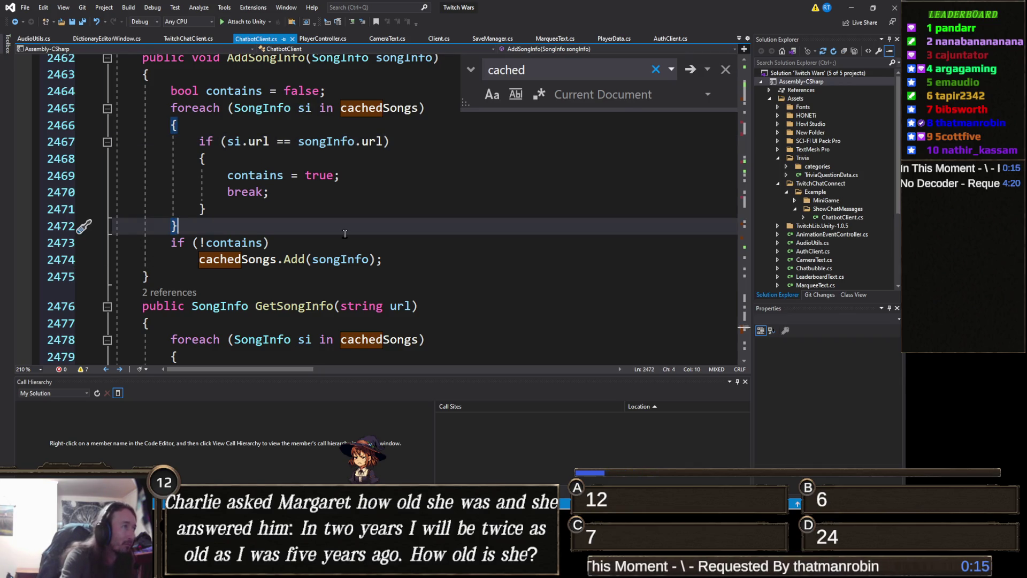
# Step: Add 'if (songInfo.duration < 10) return;' after the foreach loop in AddSongInfo
pyautogui.press('Return')
pyautogui.write('if (')
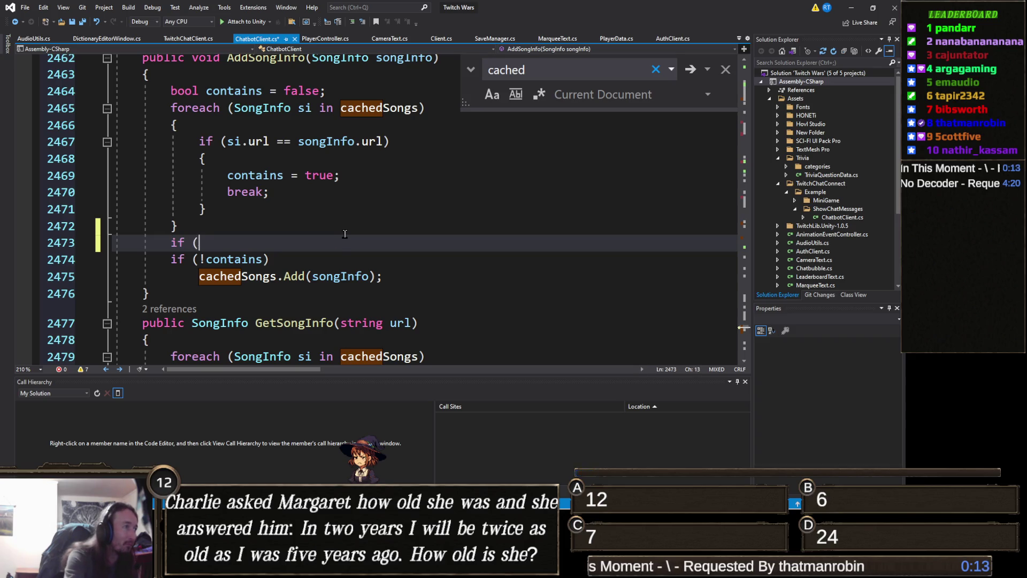
pyautogui.write('songInfo')
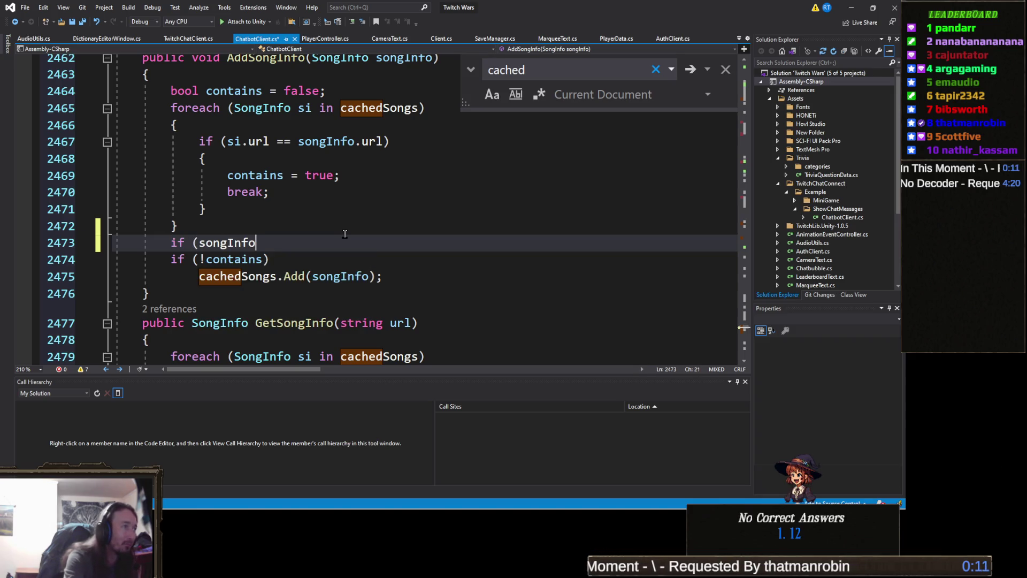
pyautogui.write('.duration < 10')
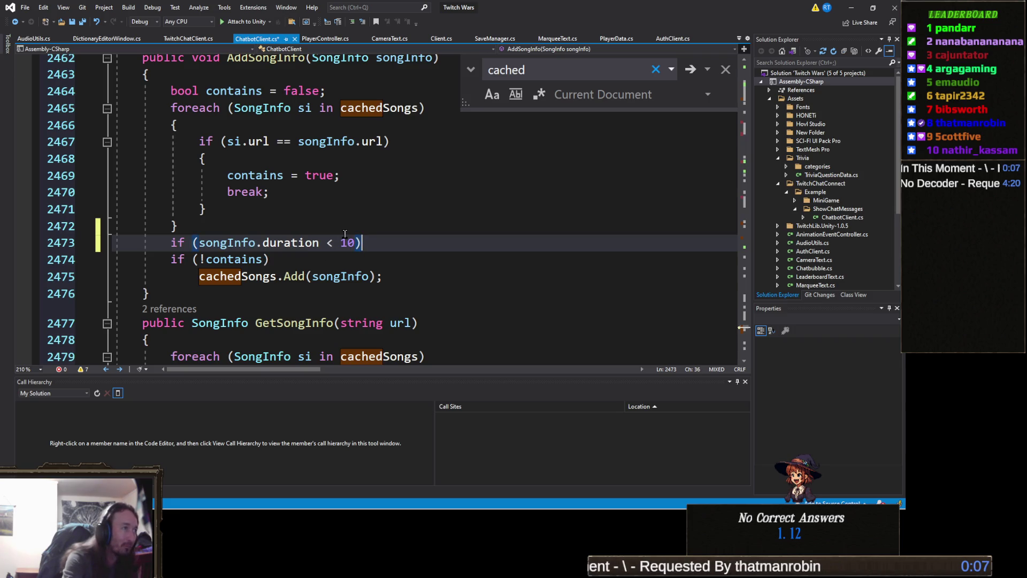
pyautogui.press('Return')
pyautogui.write('return;')
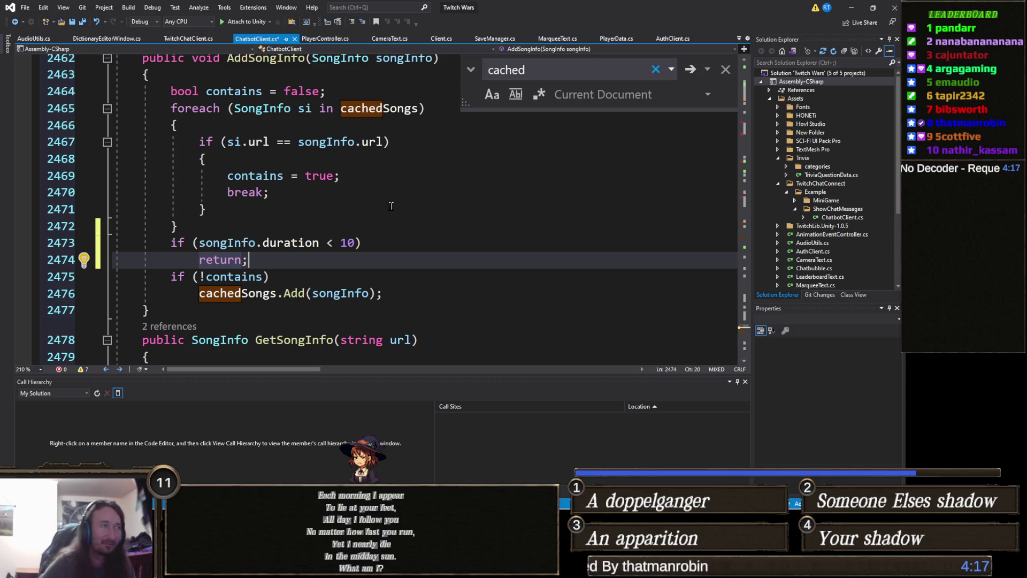
pyautogui.click(343, 225)
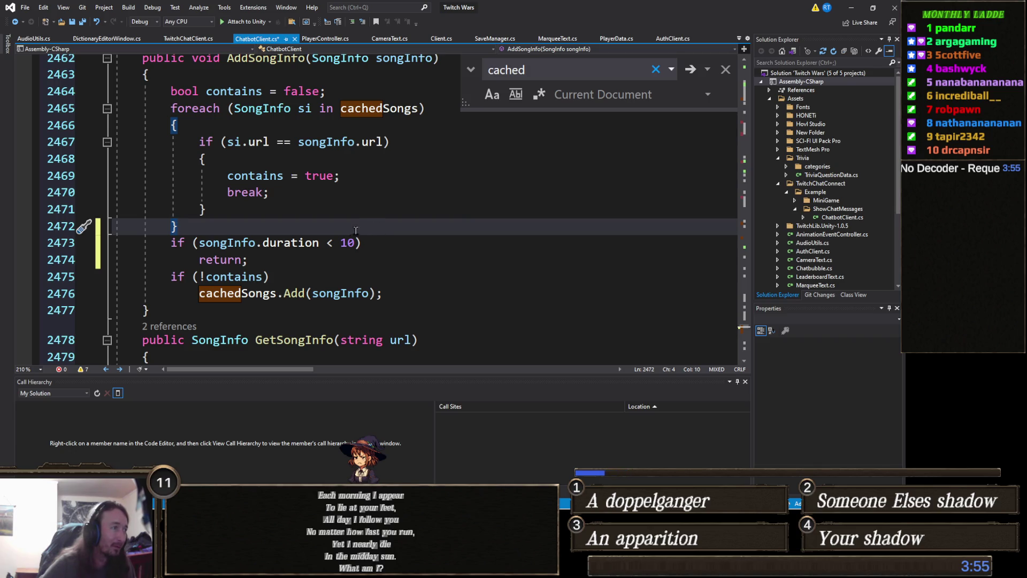
pyautogui.scroll(3, 391, 236)
pyautogui.click(390, 256)
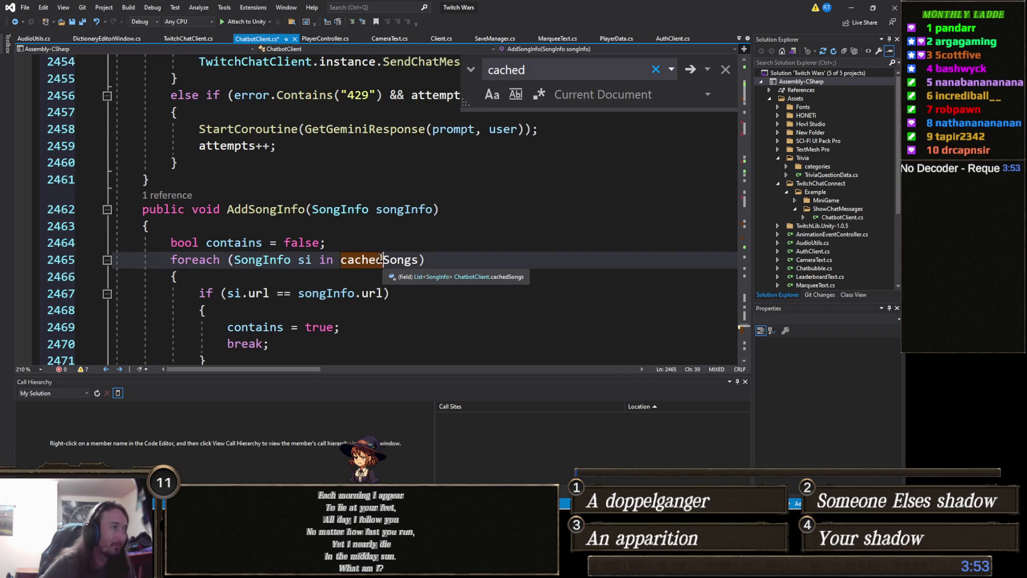
# Step: Find all 11 references to cachedSongs and jump to lines 1492, 1368 and 2541
pyautogui.rightClick(374, 260)
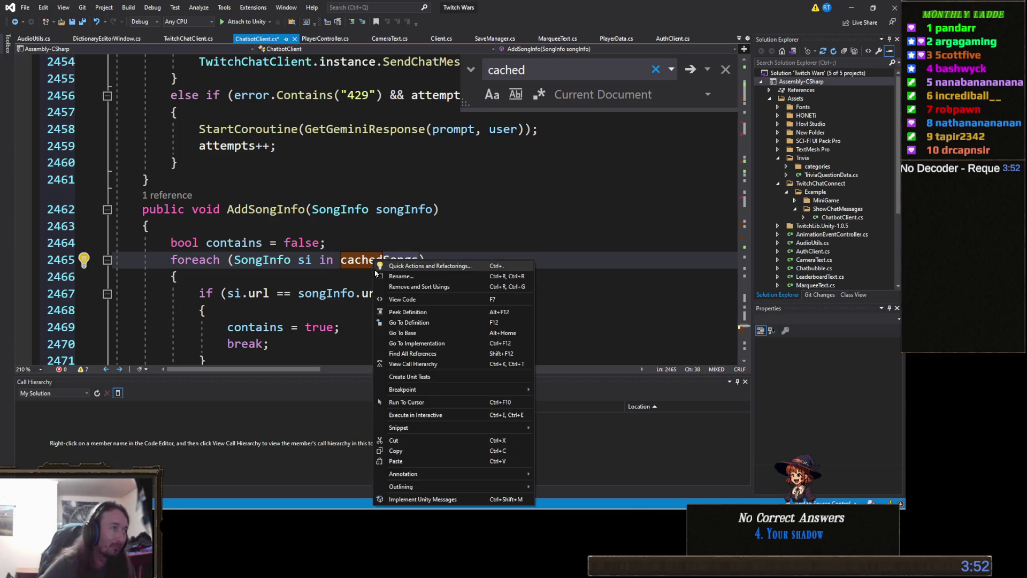
pyautogui.click(441, 353)
pyautogui.click(179, 442)
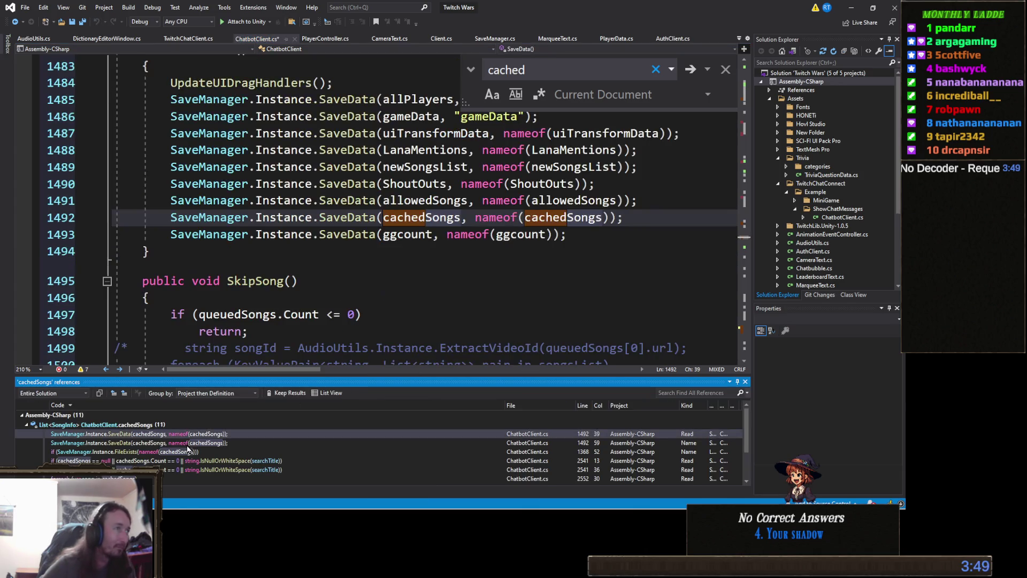
pyautogui.click(191, 452)
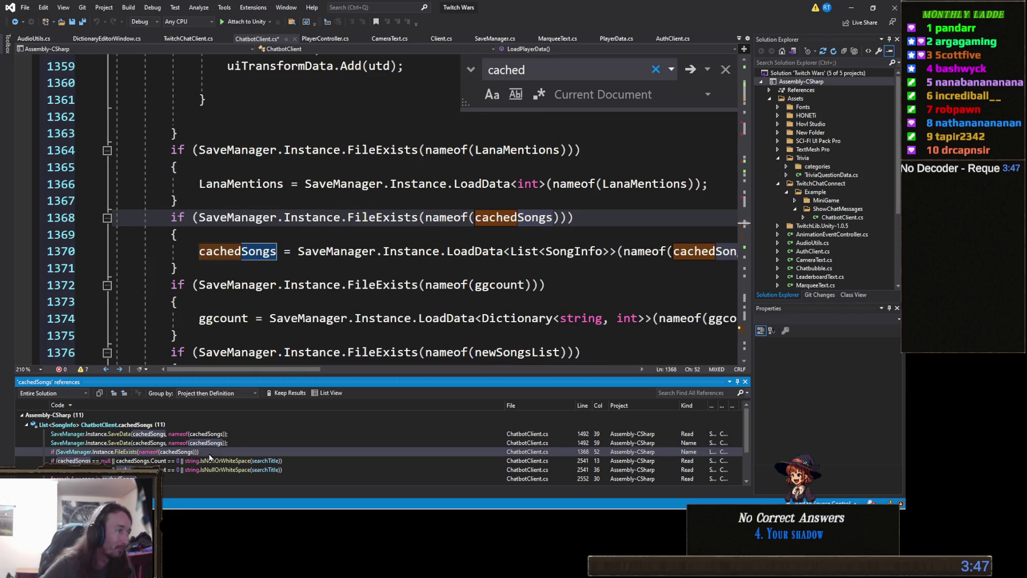
pyautogui.click(210, 469)
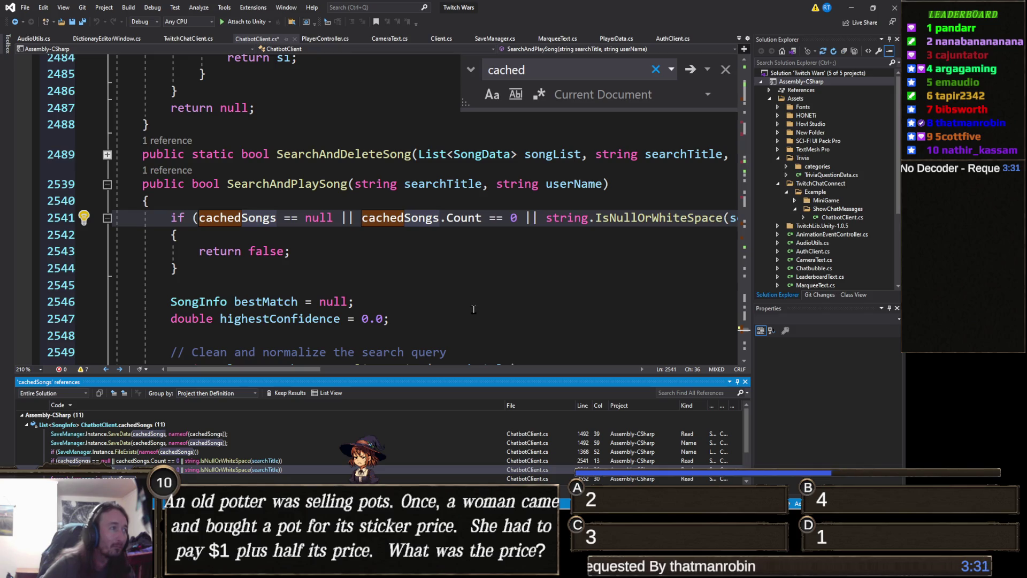
pyautogui.scroll(-2, 473, 306)
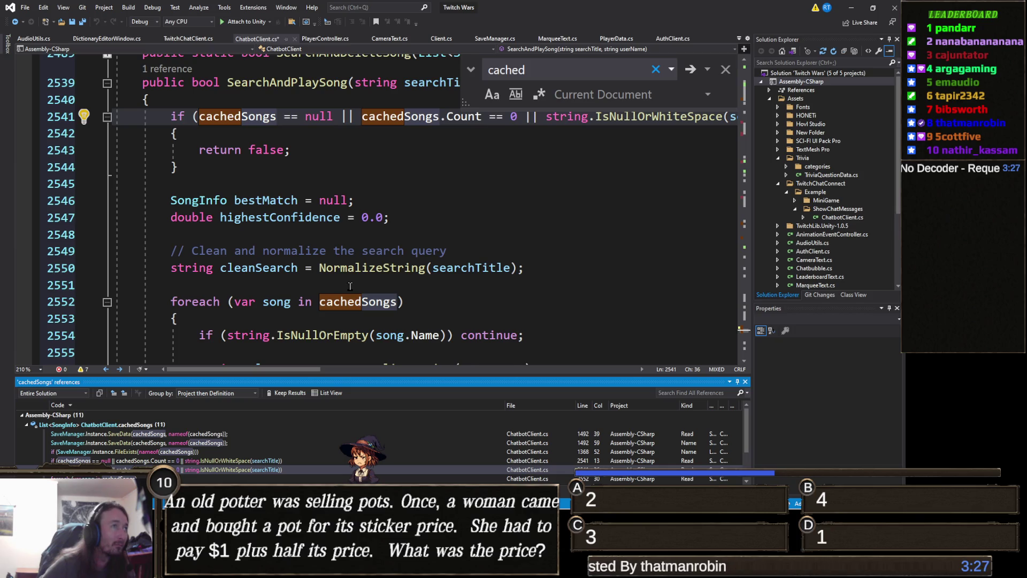
# Step: Scroll to SearchAndPlaySong's 0.95 confidence check and select the strict-confidence comment above it
pyautogui.scroll(2, 321, 289)
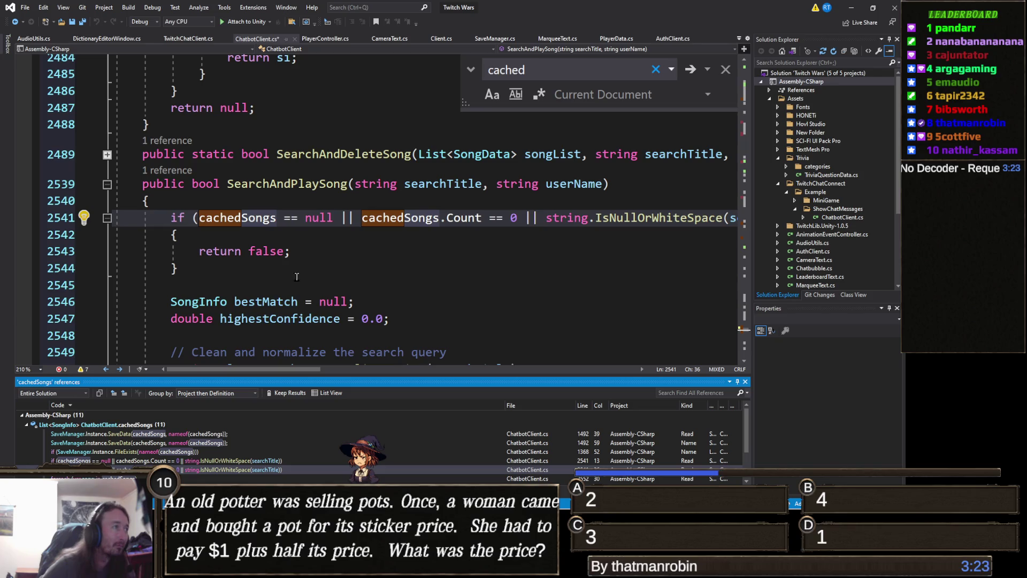
pyautogui.scroll(-3, 303, 279)
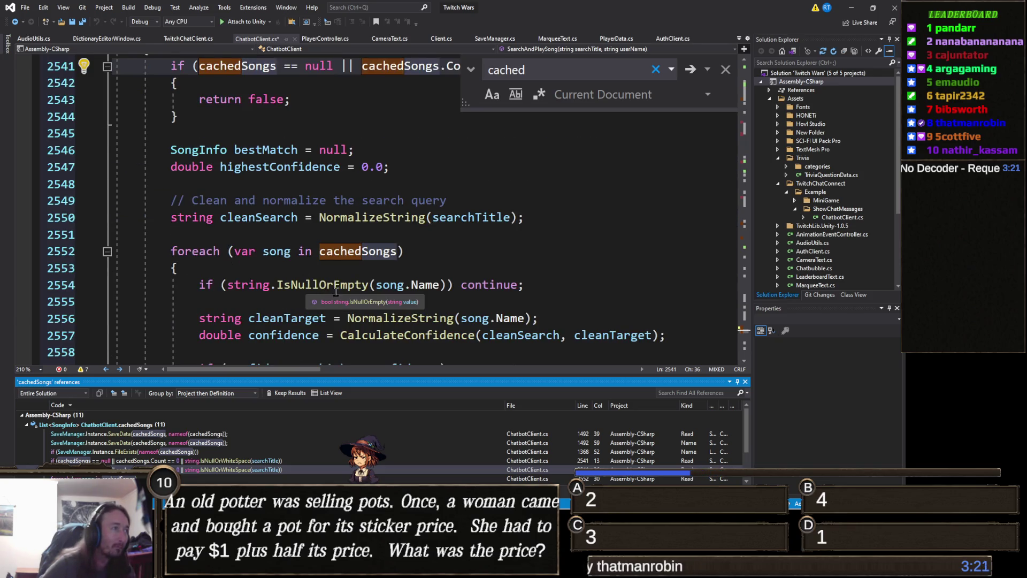
pyautogui.scroll(-2, 294, 284)
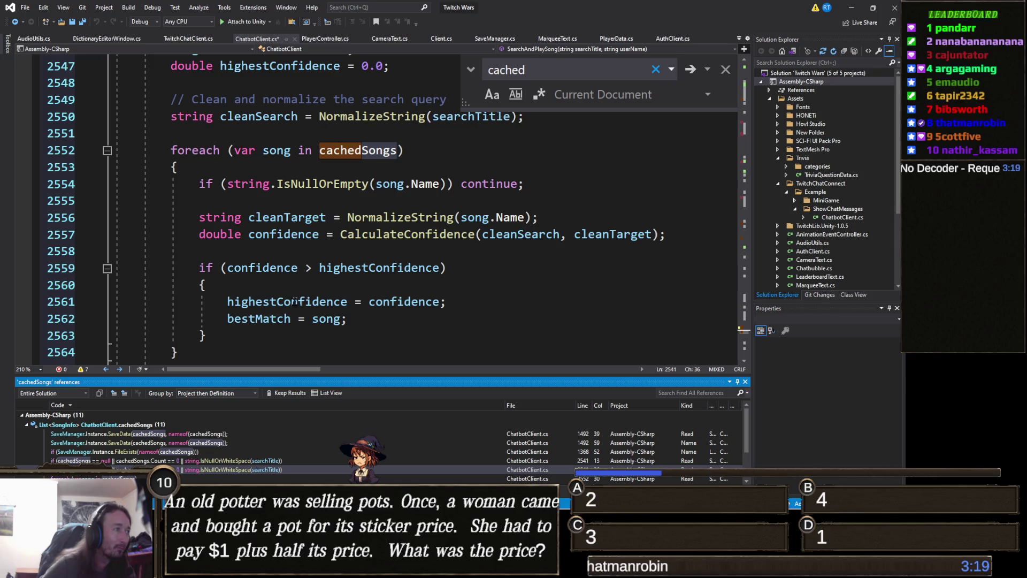
pyautogui.scroll(1, 304, 300)
pyautogui.scroll(-1, 316, 299)
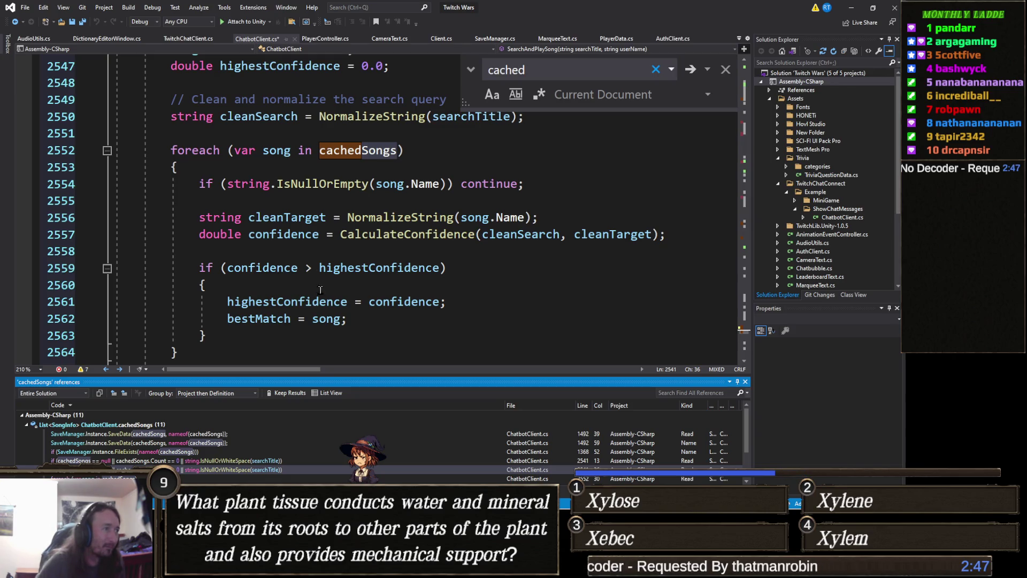
pyautogui.scroll(-2, 329, 297)
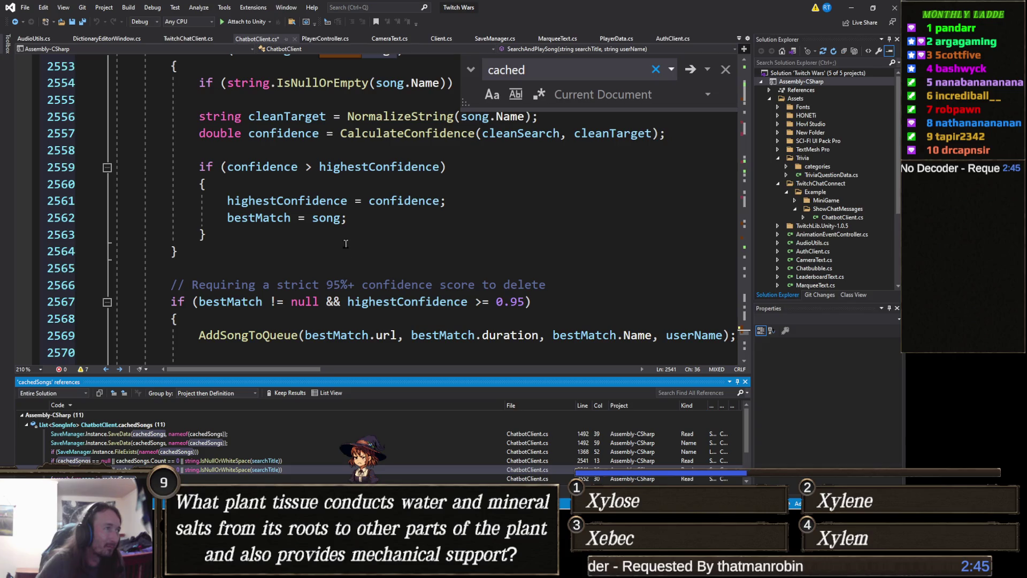
pyautogui.scroll(-1, 319, 266)
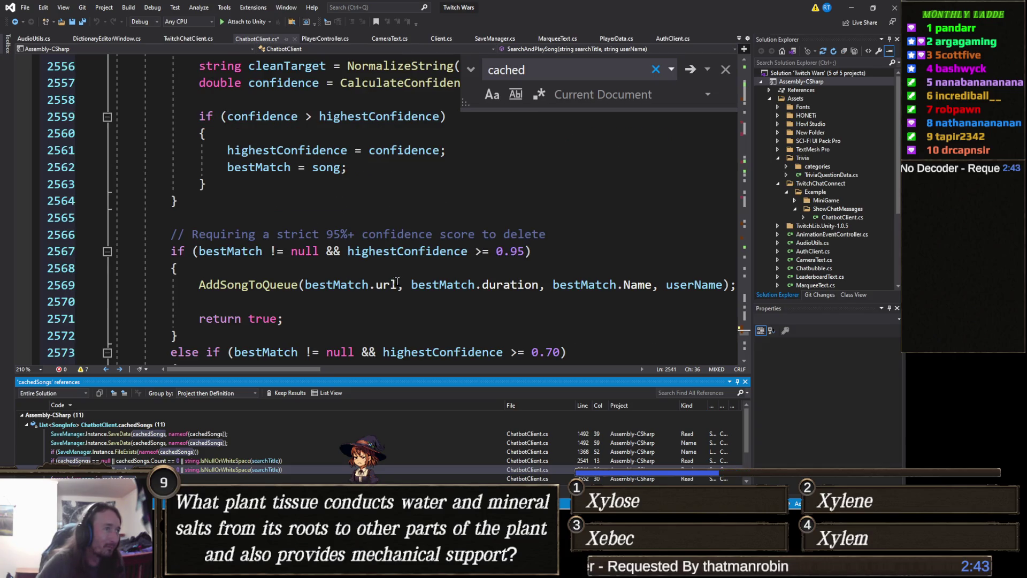
pyautogui.click(527, 250)
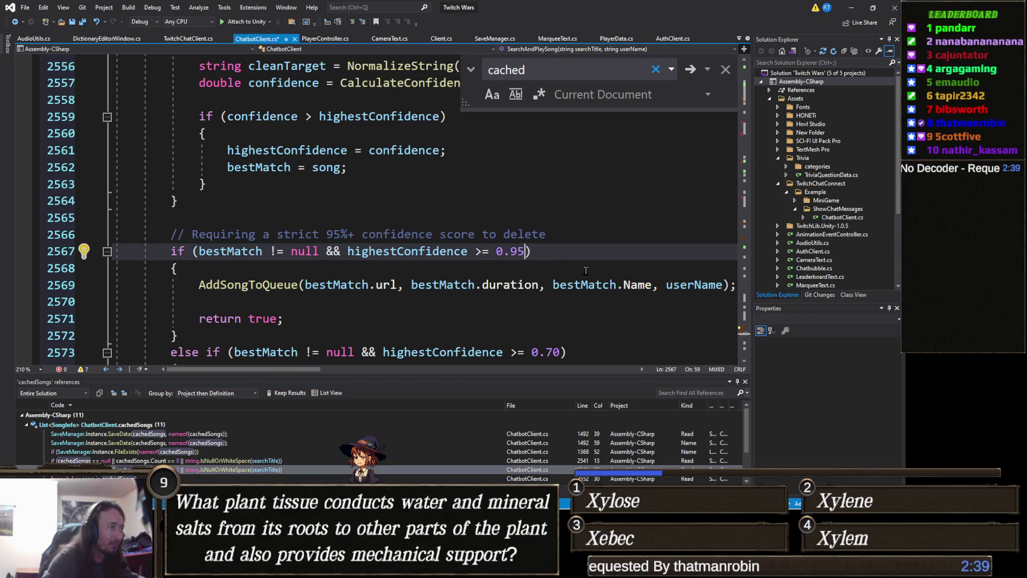
pyautogui.scroll(-2, 577, 262)
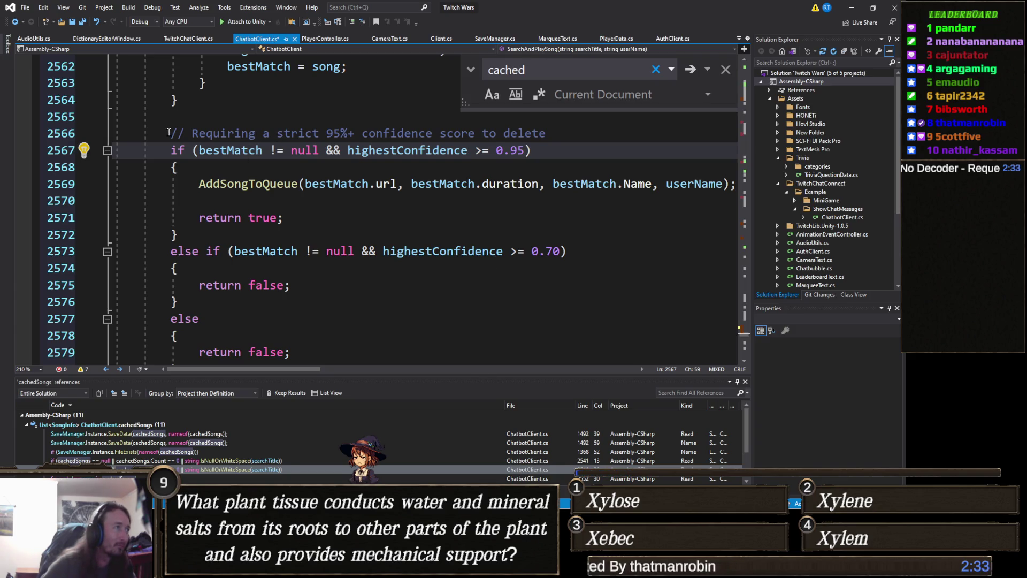
pyautogui.click(236, 124)
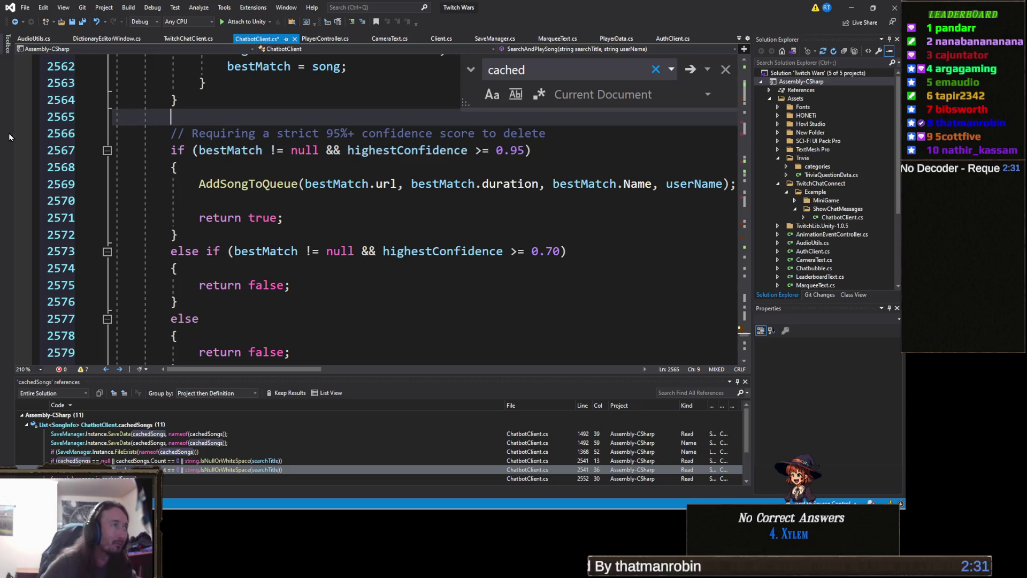
pyautogui.click(56, 138)
# Step: Replace the strict 95% comment with 'if (bestMatch.duration < 10) return false;' above the 0.95 check
pyautogui.press('Delete')
pyautogui.press('Up')
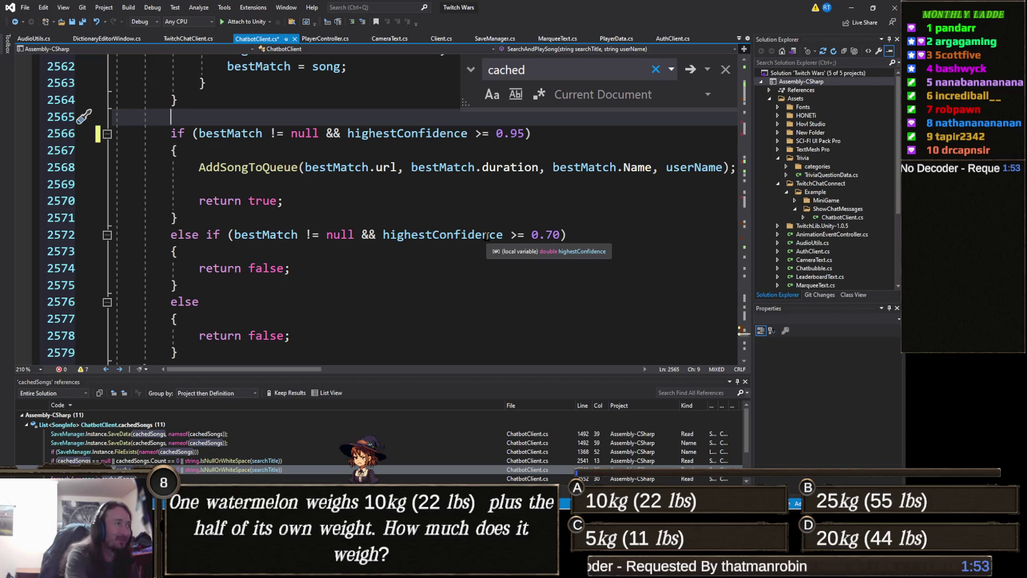
pyautogui.write('if (')
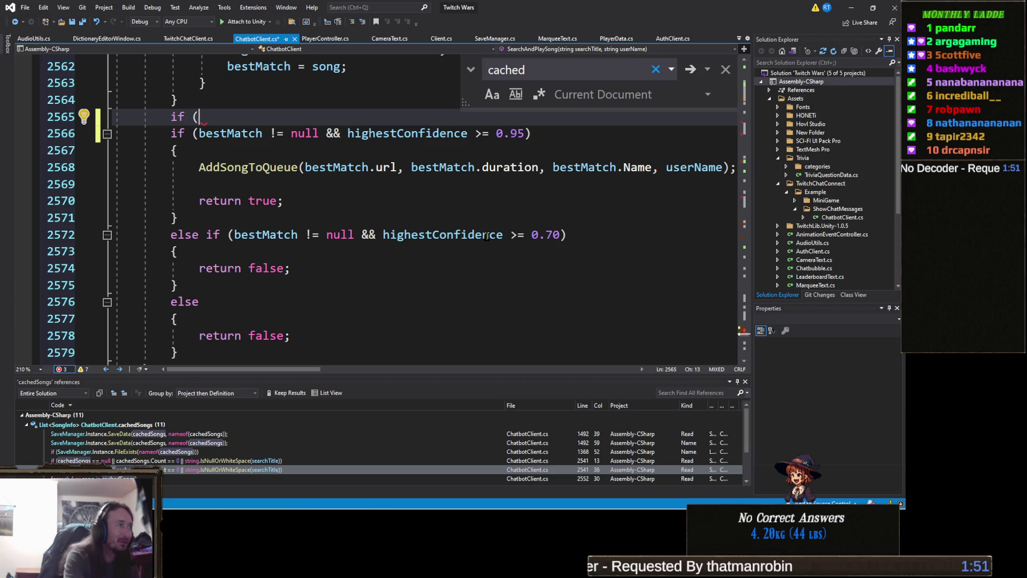
pyautogui.write('bestM')
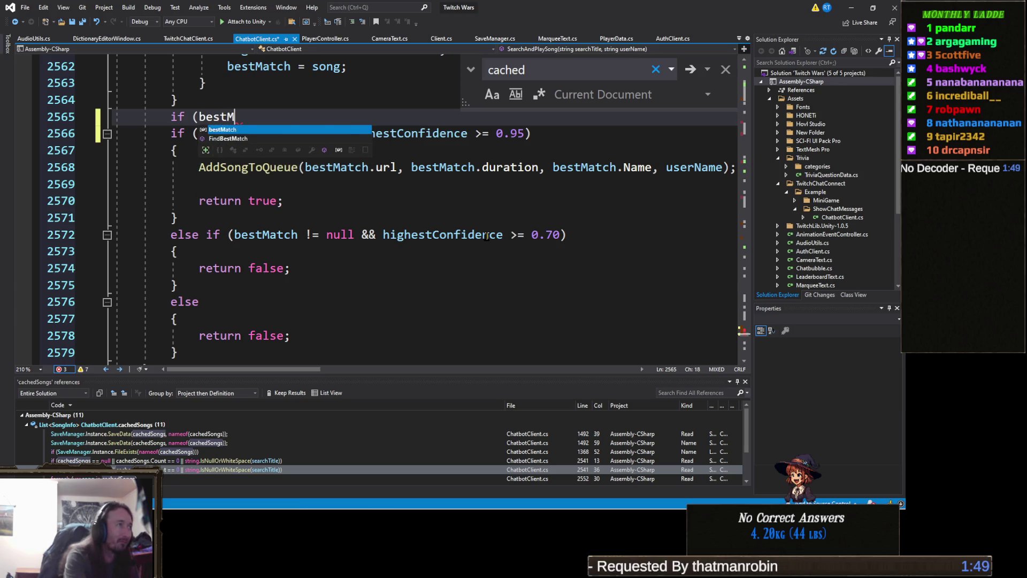
pyautogui.write('atch.duration M')
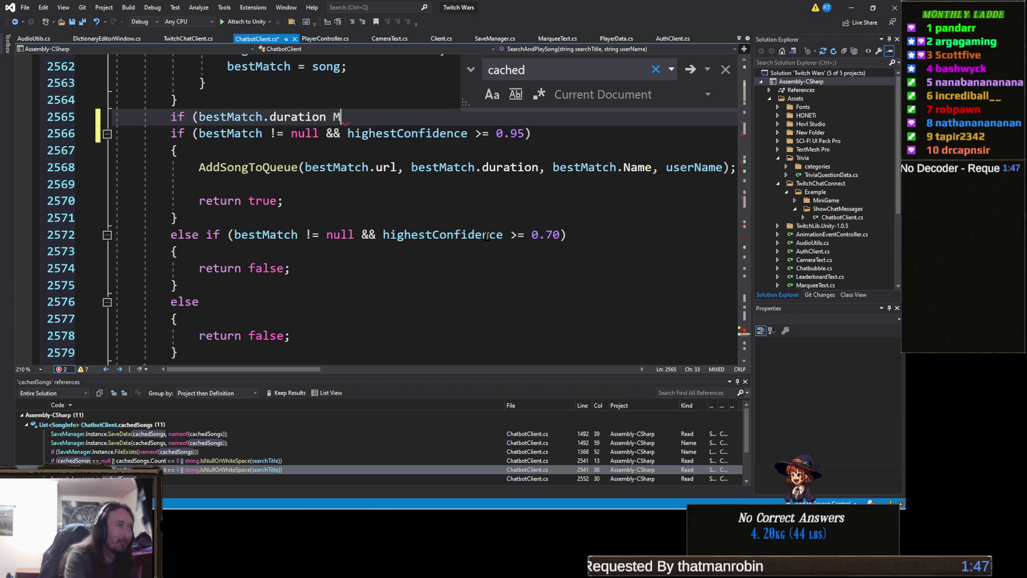
pyautogui.press('BackSpace')
pyautogui.write('< 10')
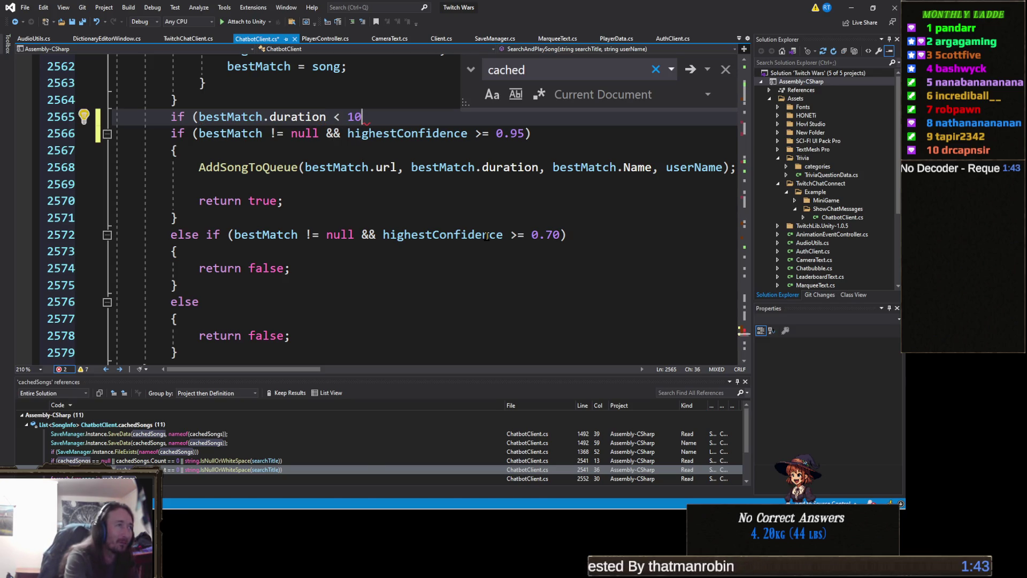
pyautogui.write(')')
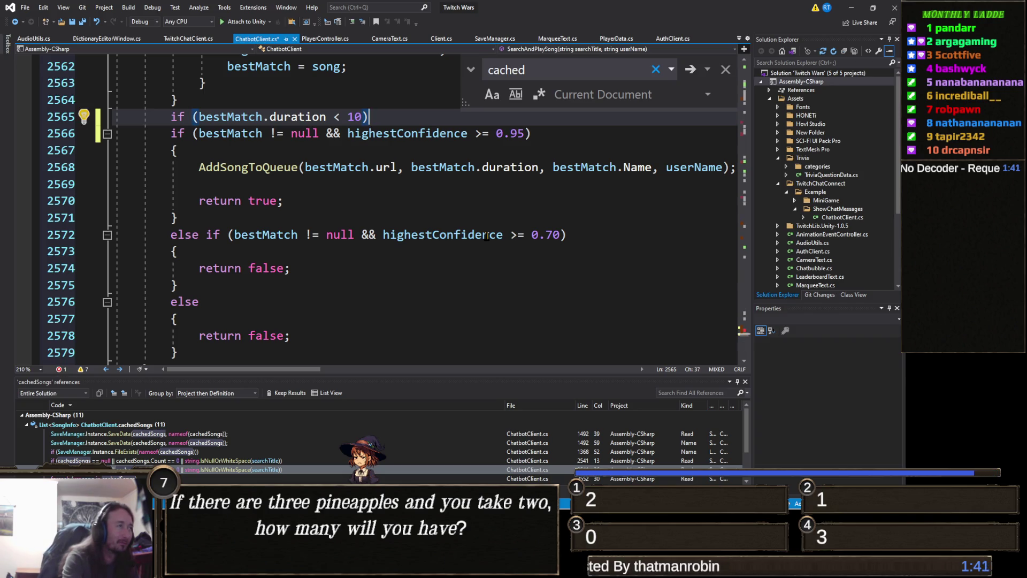
pyautogui.press('Return')
pyautogui.write('return  ')
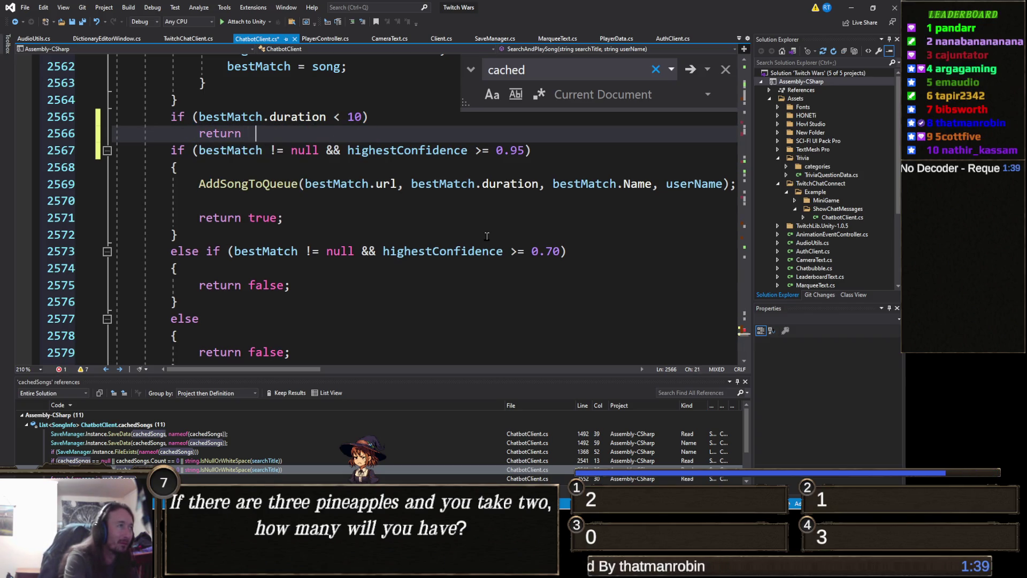
pyautogui.write(' false')
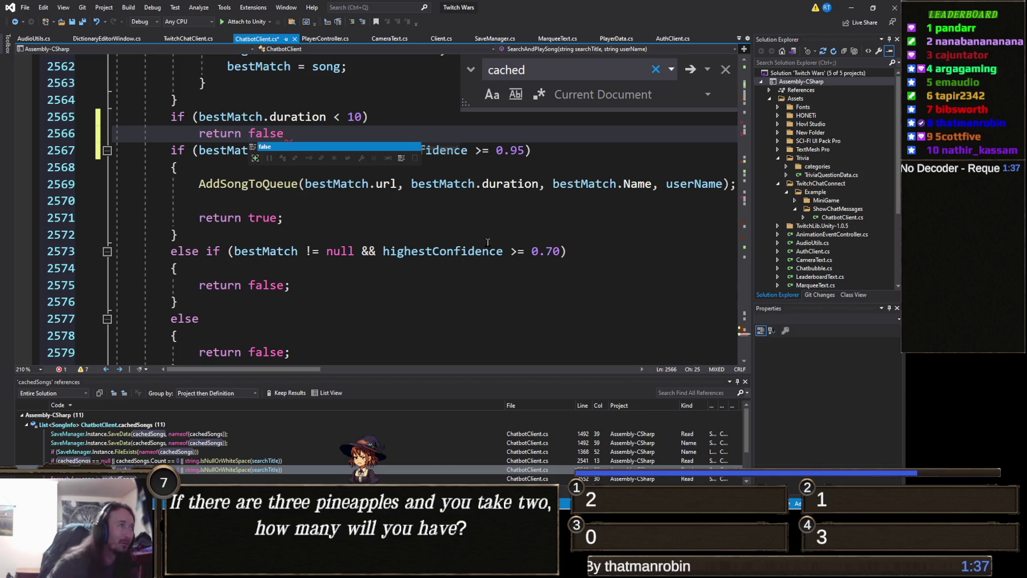
pyautogui.press('Escape')
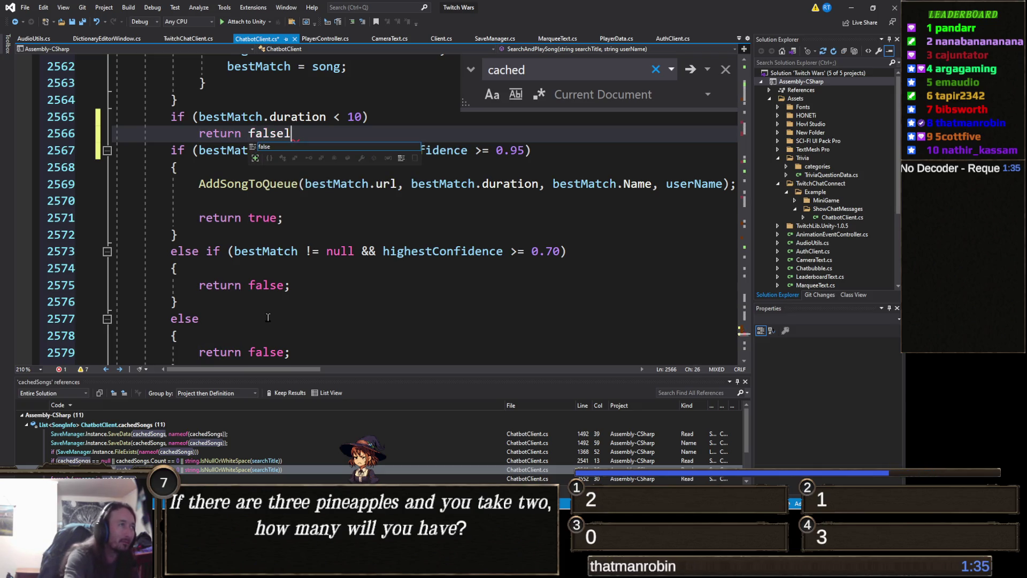
pyautogui.write(';')
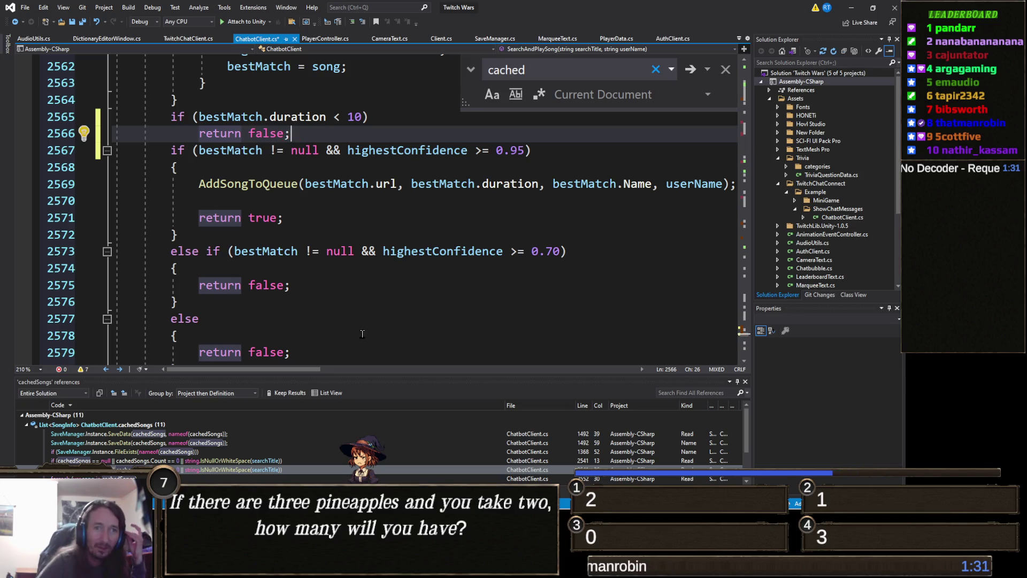
# Step: Save ChatbotClient.cs with the new duration check
pyautogui.click(329, 206)
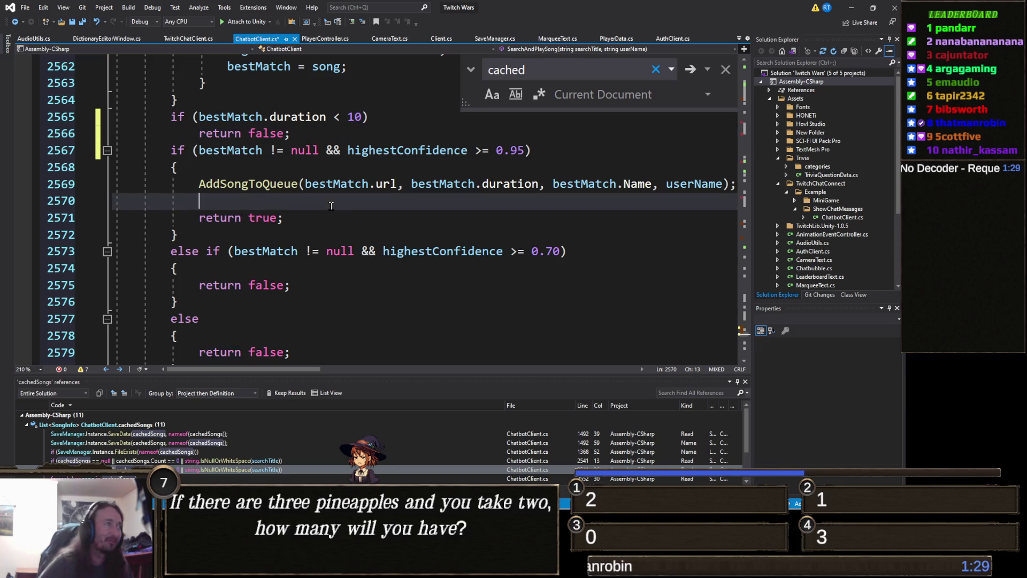
pyautogui.click(317, 132)
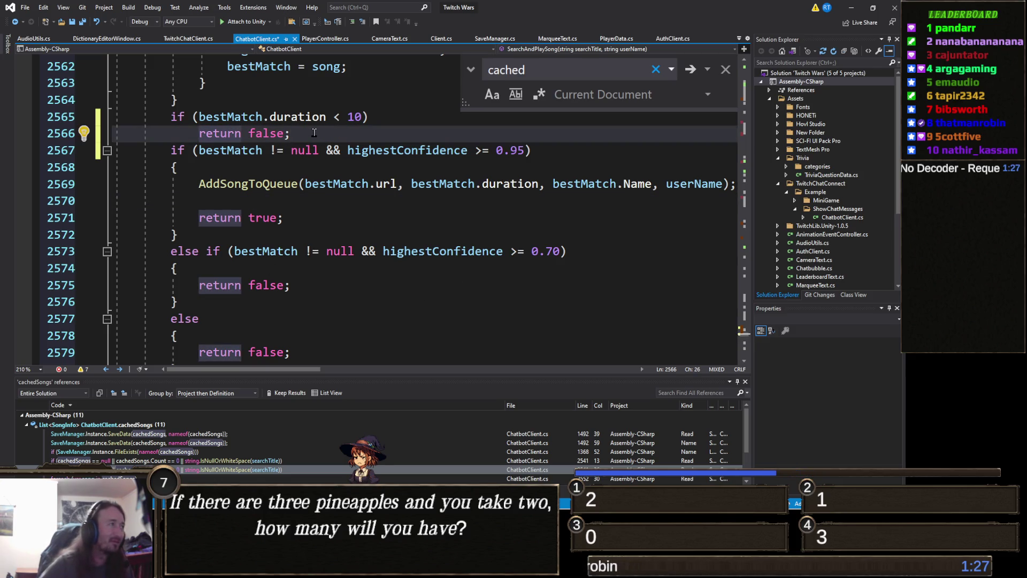
pyautogui.hotkey('ctrl', 's')
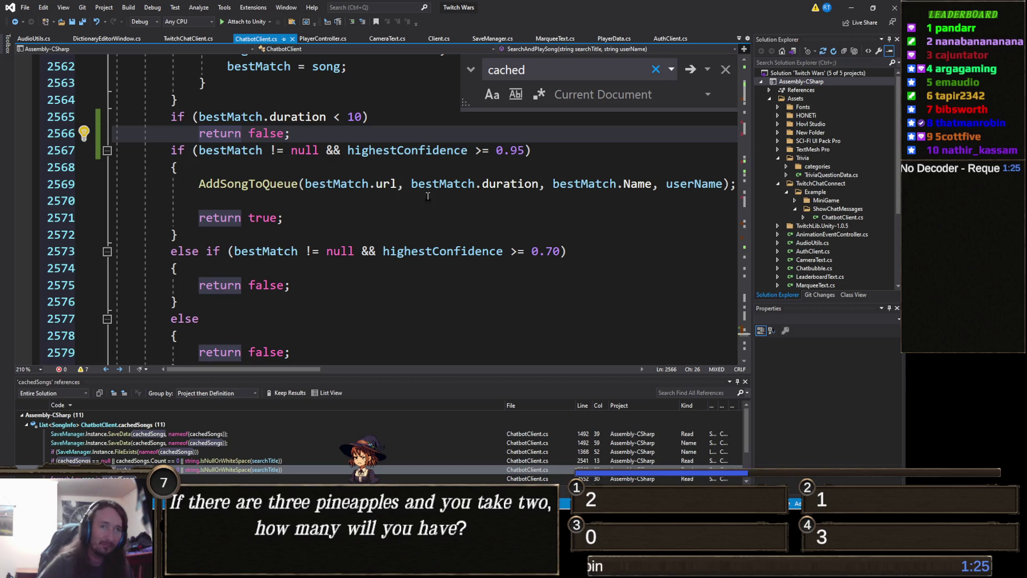
pyautogui.click(280, 217)
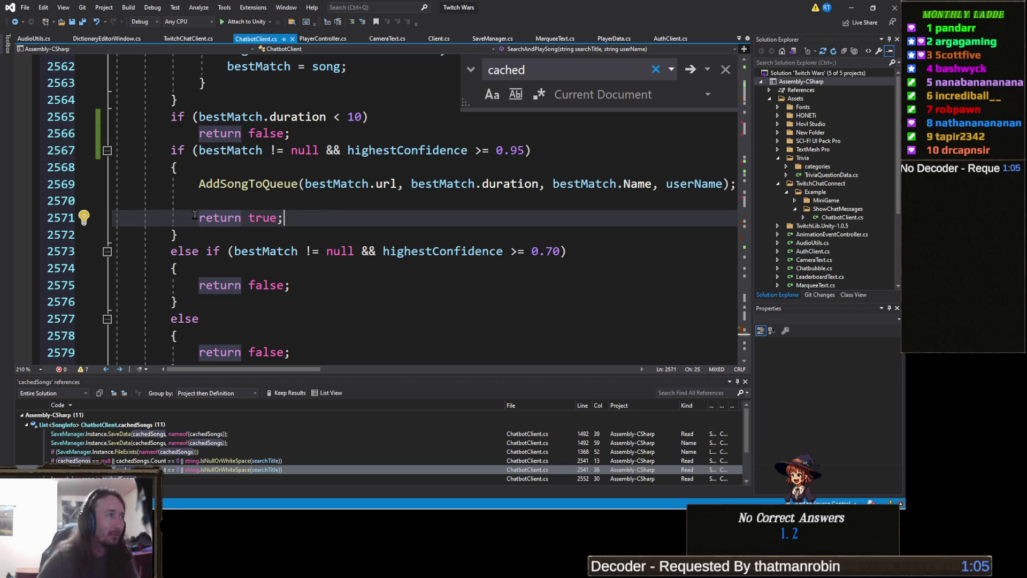
# Step: Scroll ChatbotClient.cs up to show cachedSongs.Add(songInfo) and the GetSongInfo method
pyautogui.click(303, 201)
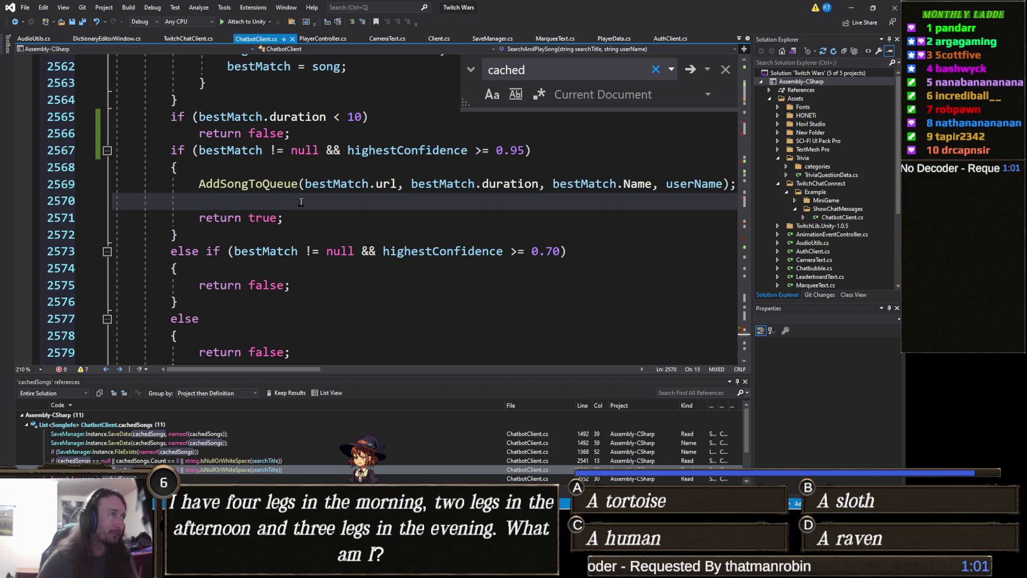
pyautogui.scroll(3, 304, 202)
pyautogui.scroll(20, 313, 219)
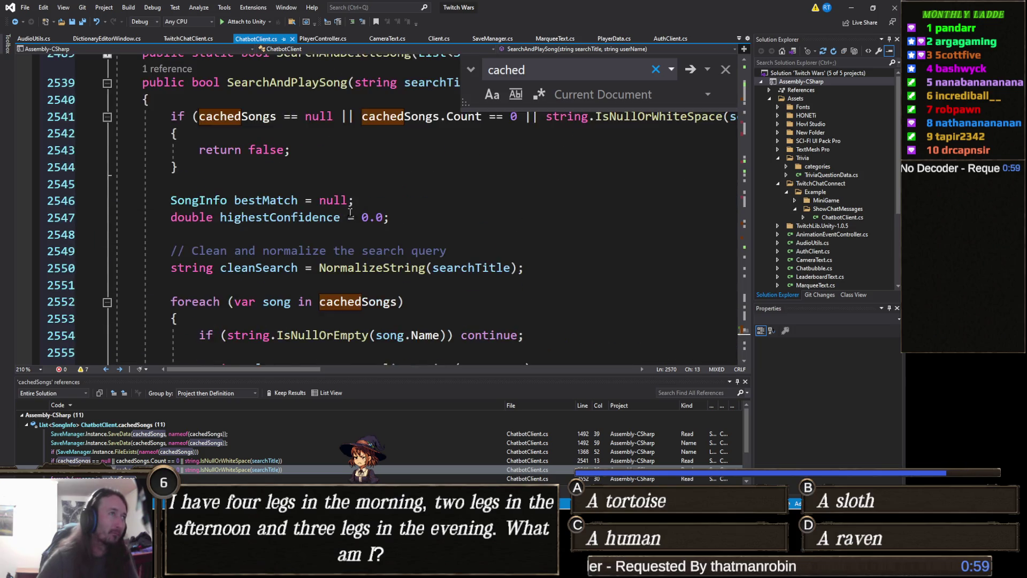
pyautogui.scroll(-4, 349, 216)
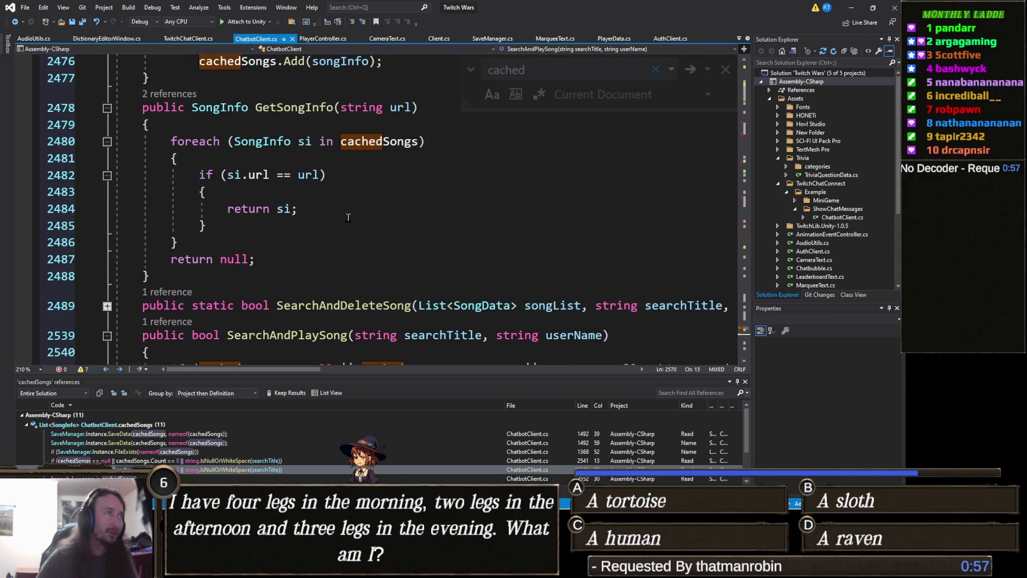
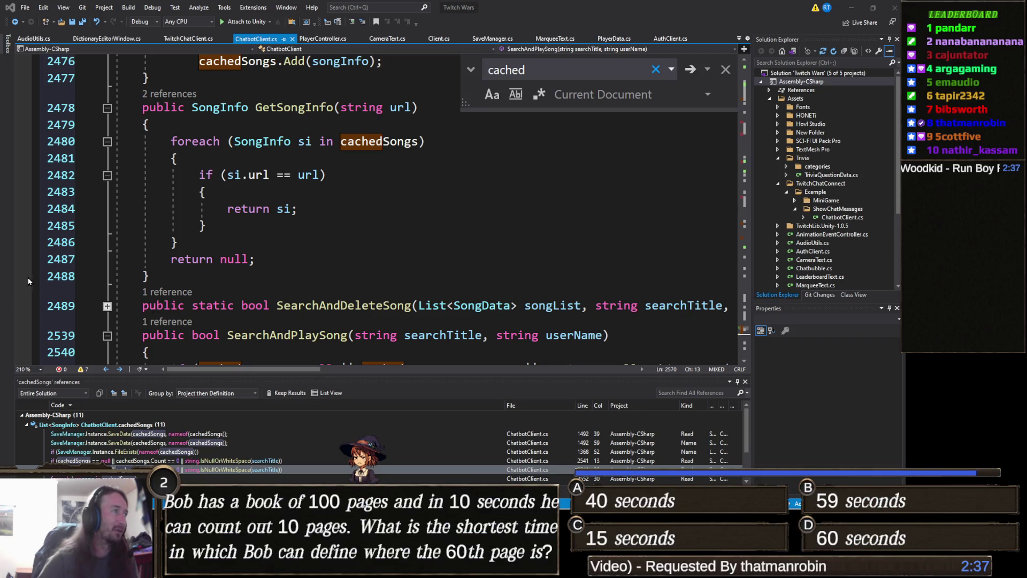
# Step: Highlight every use of the si variable inside GetSongInfo's loop
pyautogui.click(277, 240)
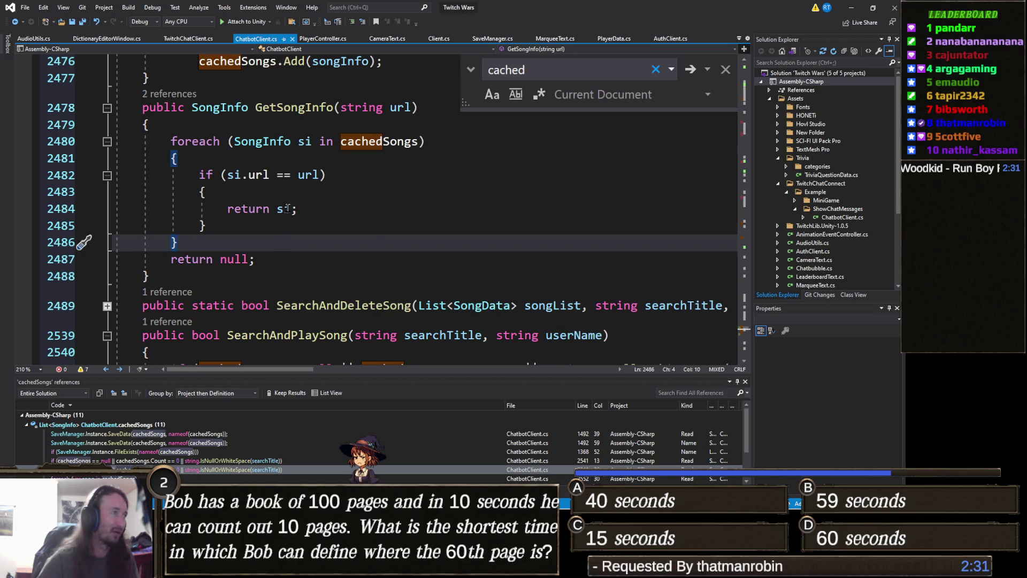
pyautogui.click(317, 211)
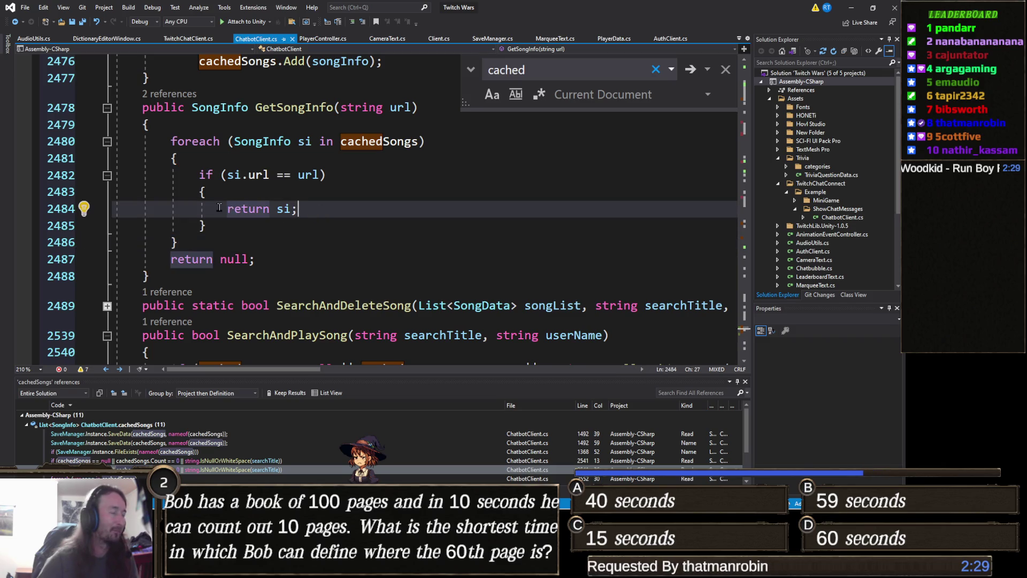
pyautogui.click(294, 209)
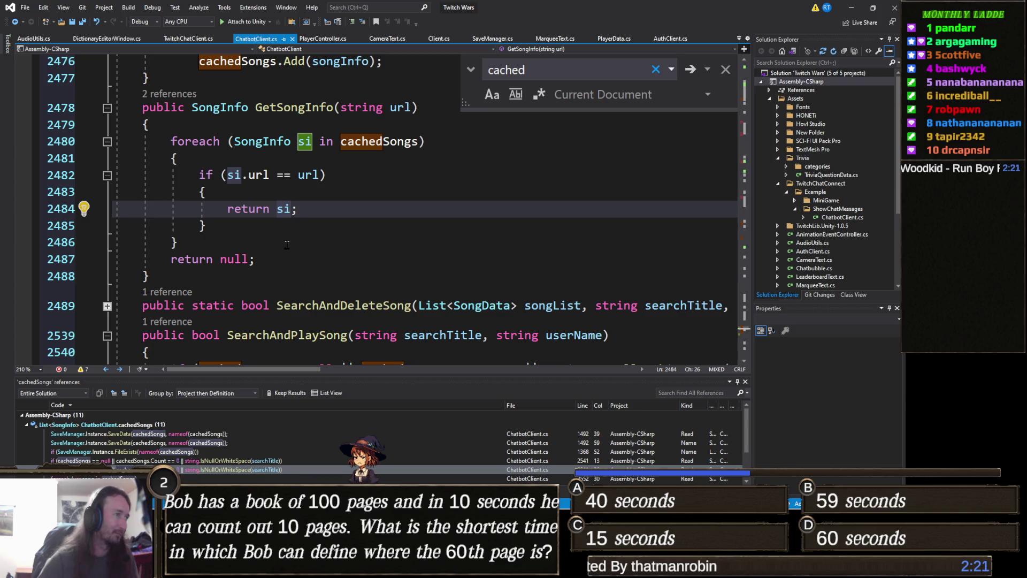
# Step: Step through the cachedSongs references: SaveData, FileExists, then the line 2541 check
pyautogui.click(219, 443)
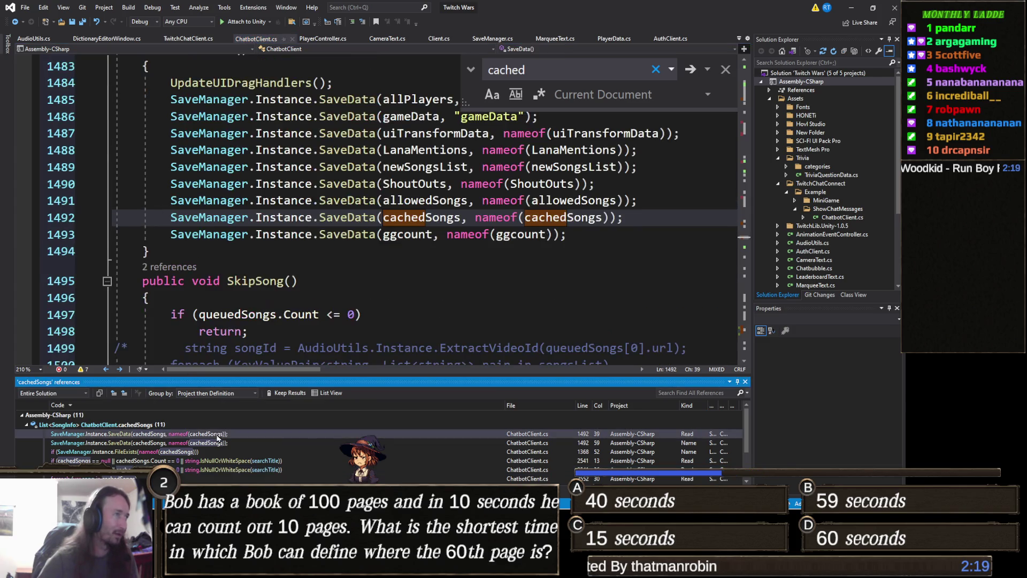
pyautogui.click(208, 453)
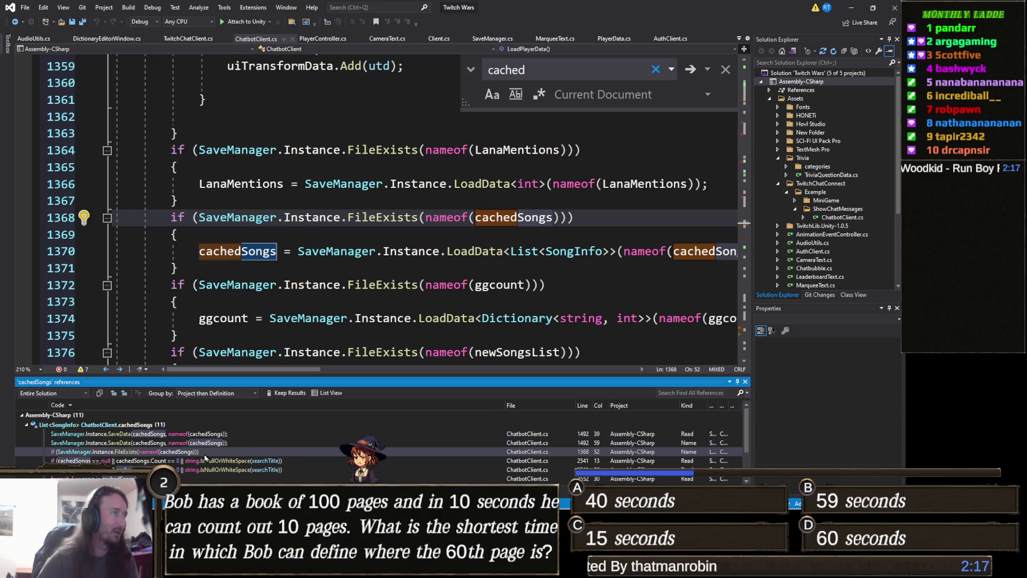
pyautogui.click(220, 462)
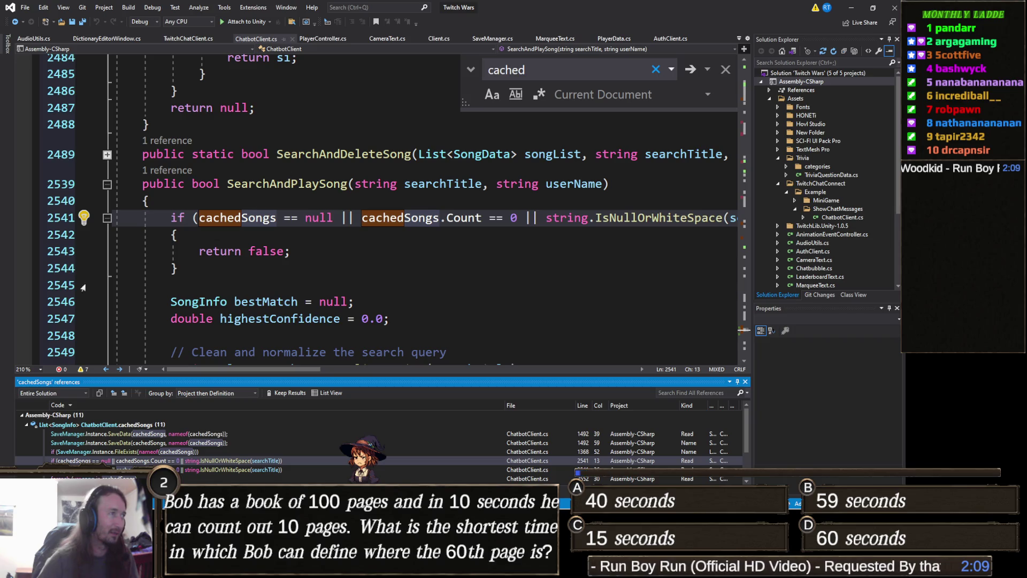
# Step: Find all references to SearchAndPlaySong and go to its call on line 1964
pyautogui.rightClick(328, 185)
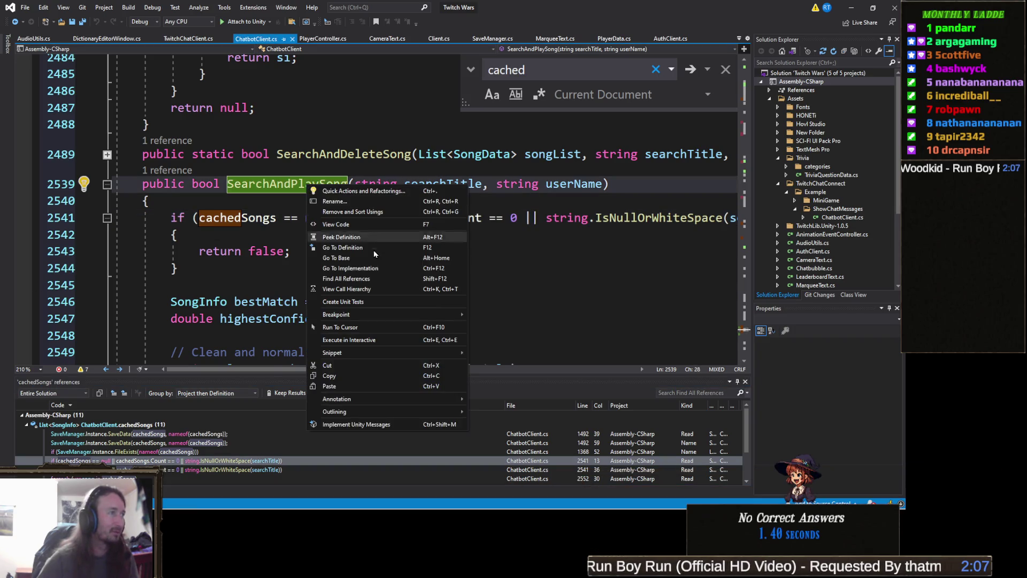
pyautogui.click(373, 279)
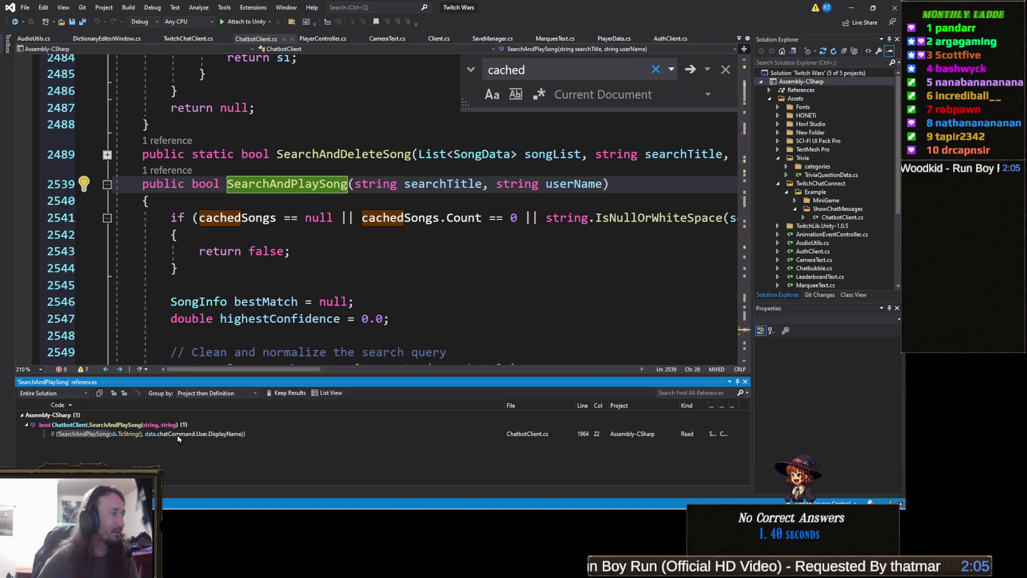
pyautogui.doubleClick(165, 435)
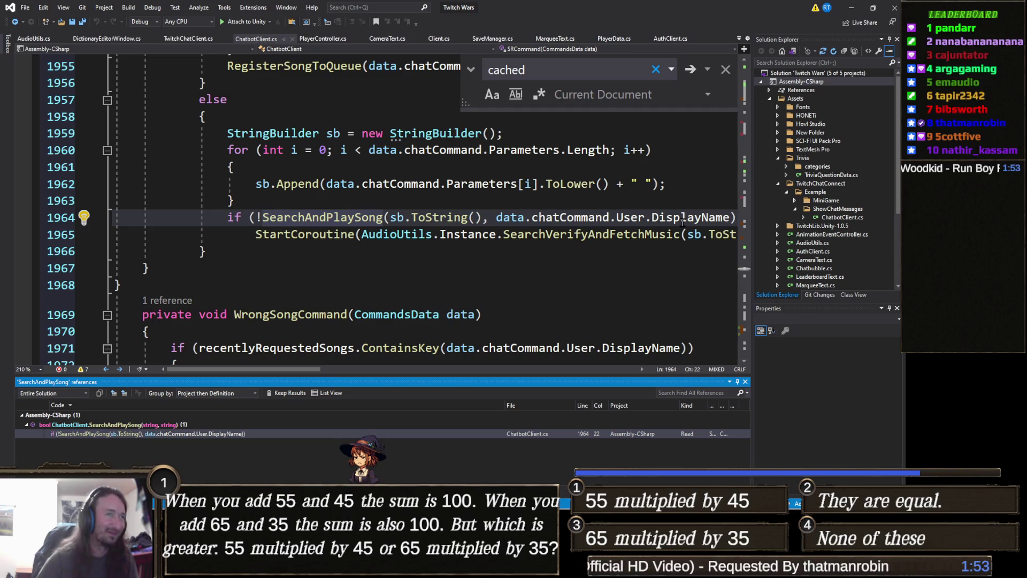
# Step: Select the SearchVerifyAndFetchMusic fallback call near line 1965 and bring up its actions
pyautogui.click(712, 234)
pyautogui.press('Right')
pyautogui.press('Right')
pyautogui.press('Right')
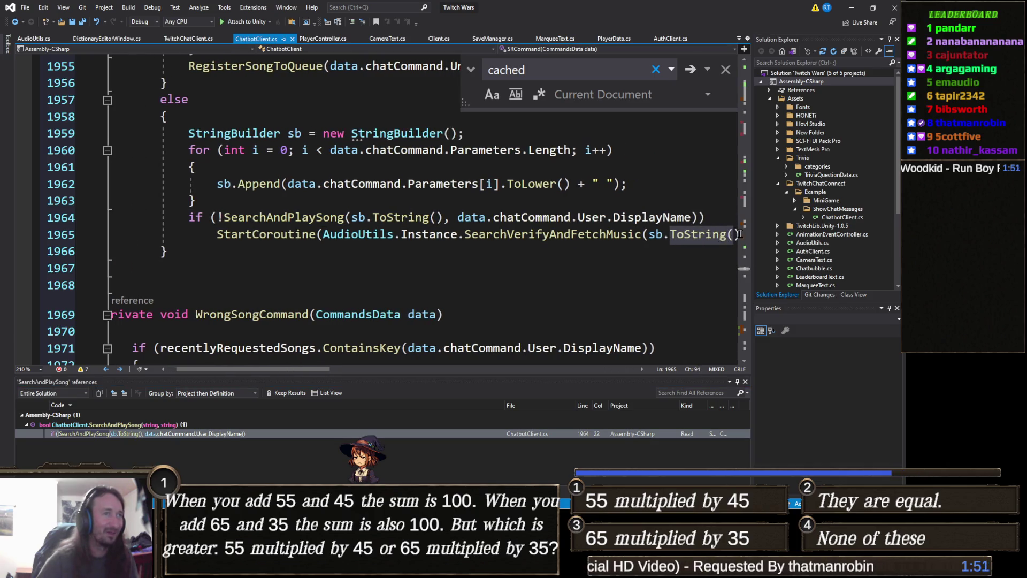
pyautogui.press('Right')
pyautogui.press('Right')
pyautogui.press('Right')
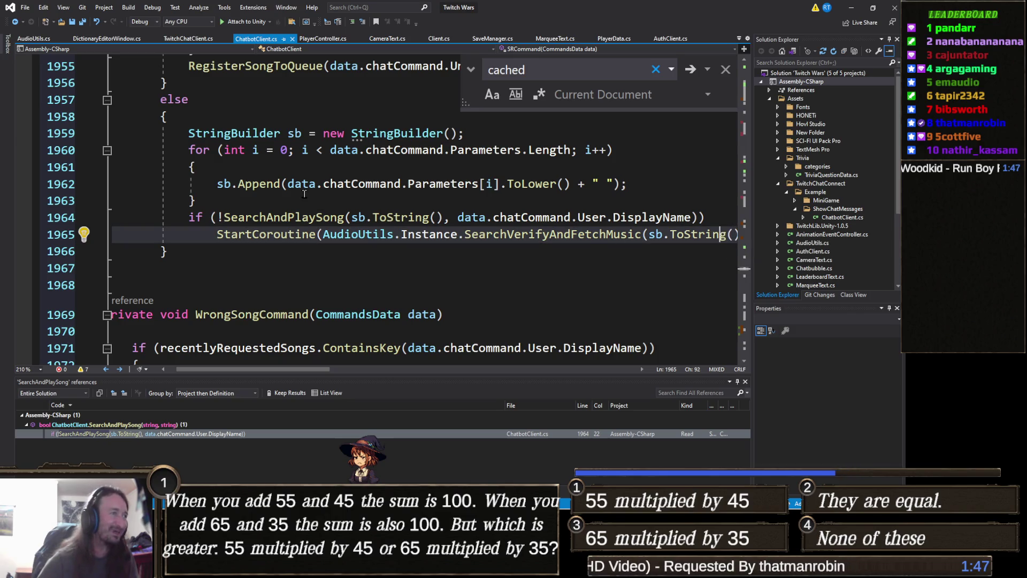
pyautogui.press('Up')
pyautogui.press('Up')
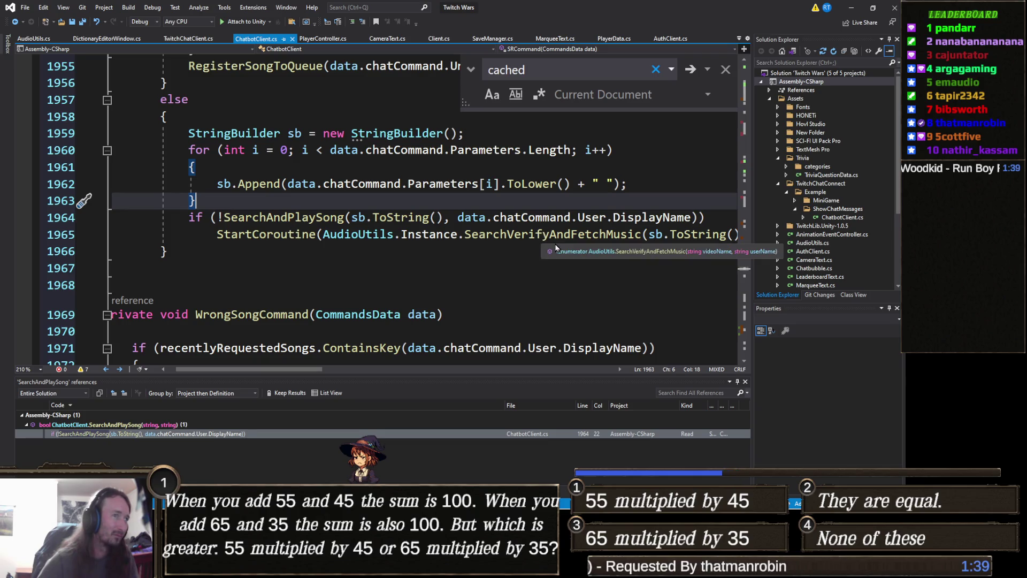
pyautogui.doubleClick(521, 239)
pyautogui.rightClick(522, 241)
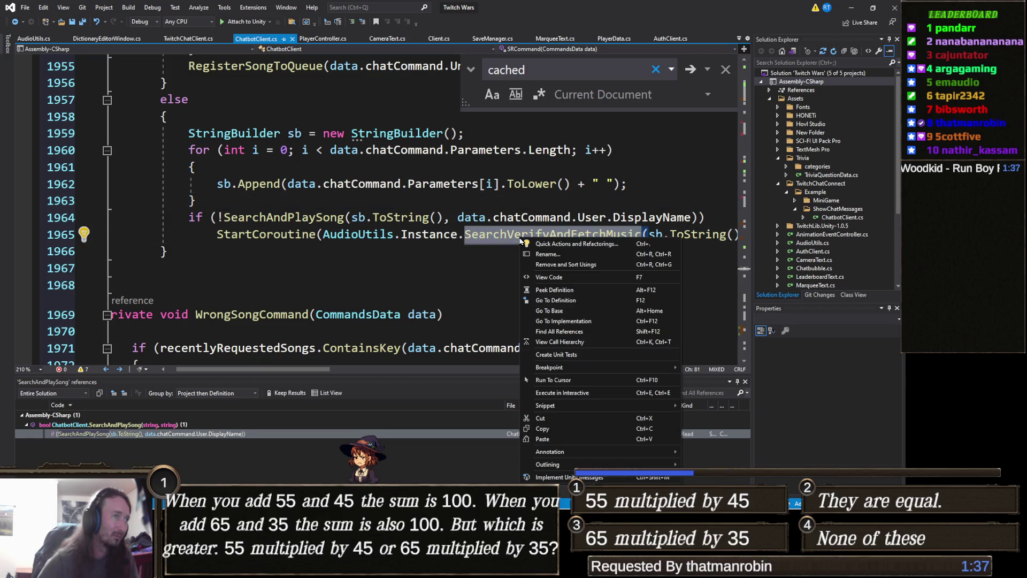
# Step: Go to SearchVerifyAndFetchMusic's definition at line 96 in AudioUtils.cs
pyautogui.click(566, 300)
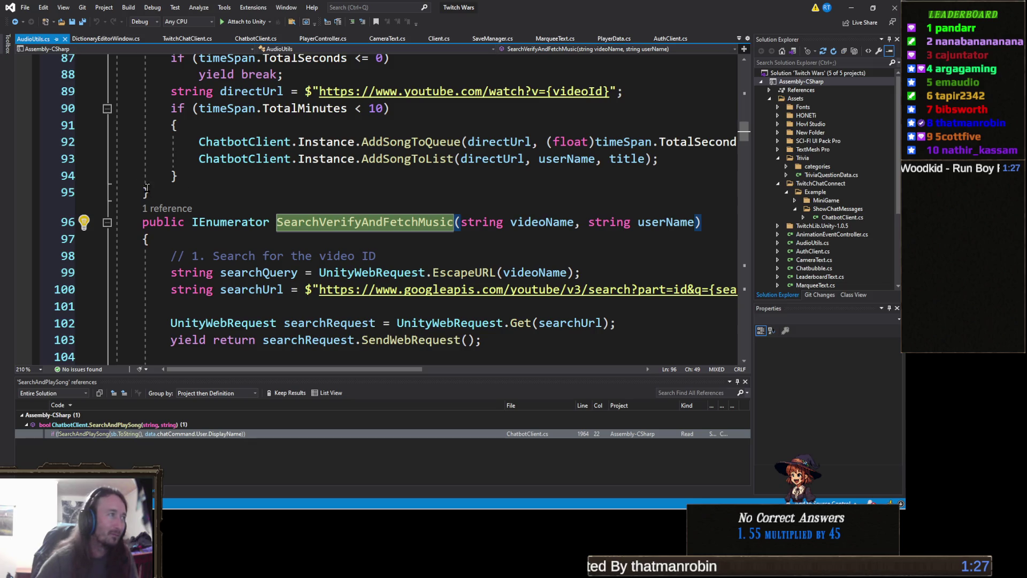
pyautogui.click(190, 199)
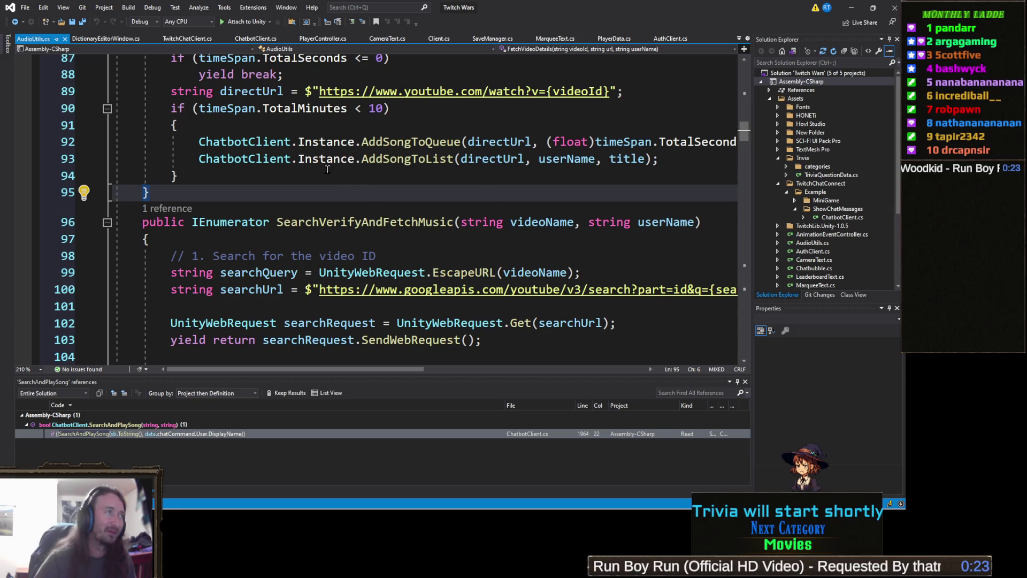
# Step: Scroll through AudioUtils.cs and select the ExtractDurationFromJson method name
pyautogui.scroll(3, 327, 169)
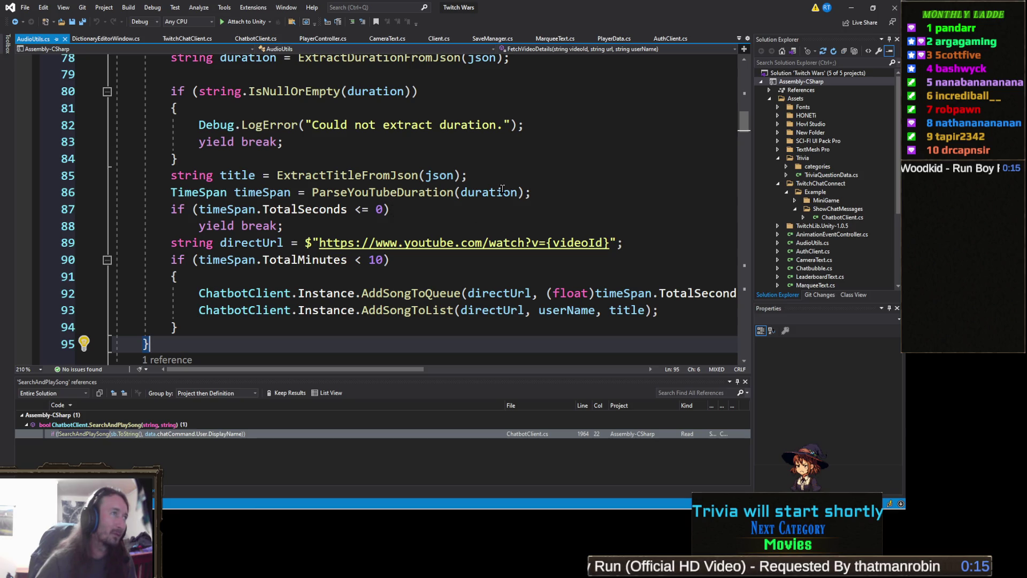
pyautogui.scroll(1, 502, 189)
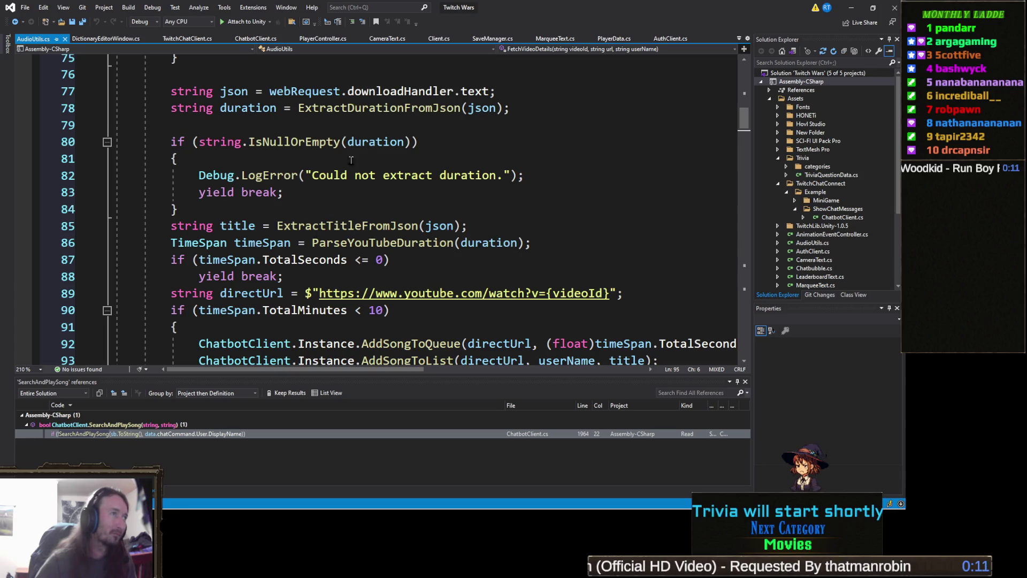
pyautogui.doubleClick(390, 110)
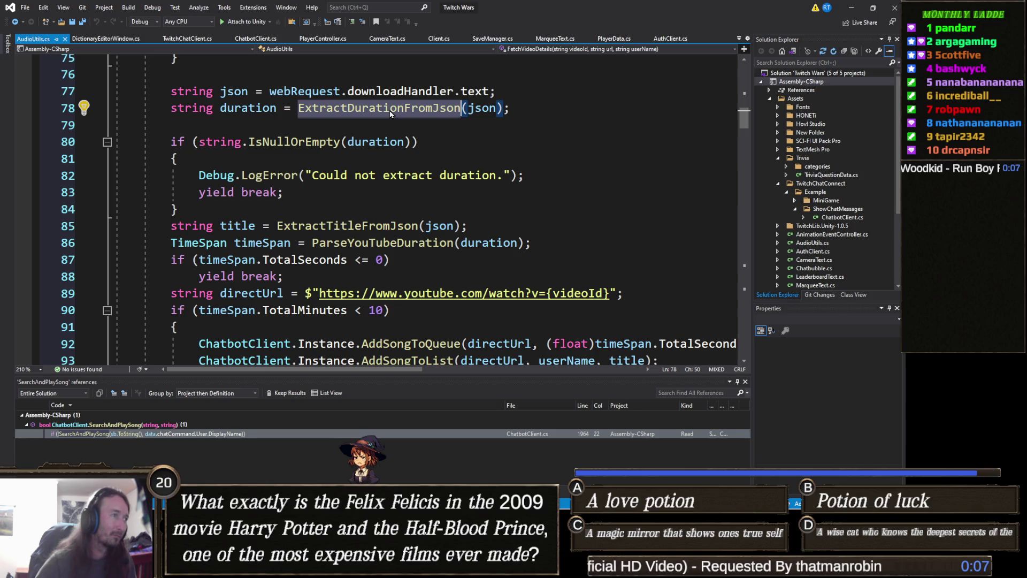
pyautogui.scroll(-3, 391, 117)
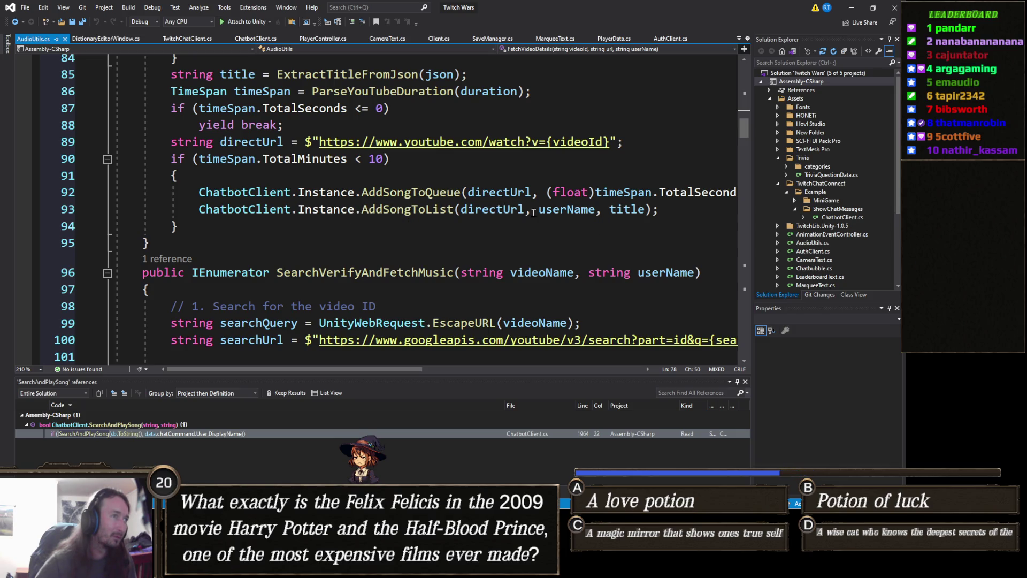
pyautogui.scroll(-2, 369, 221)
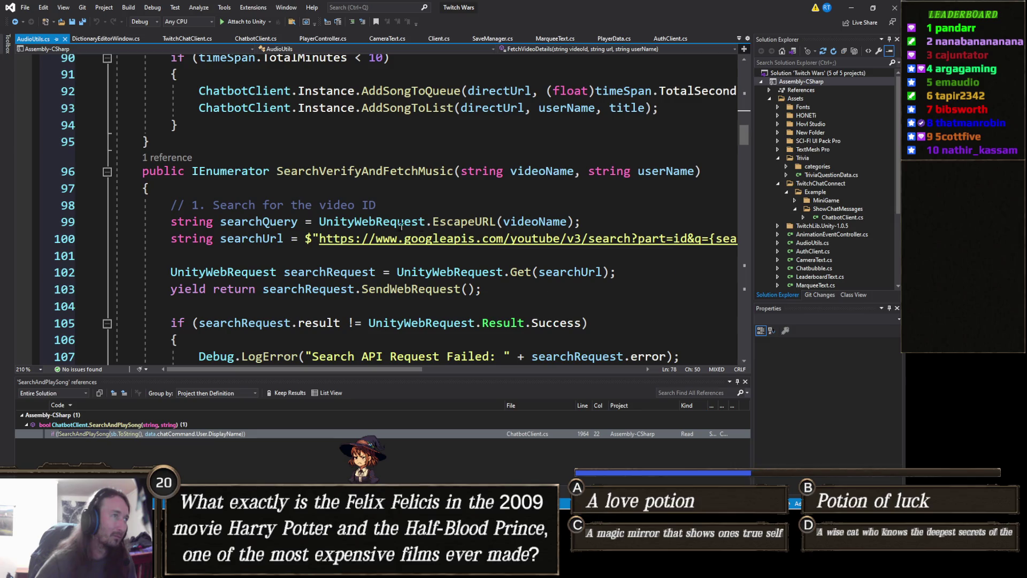
pyautogui.scroll(2, 404, 230)
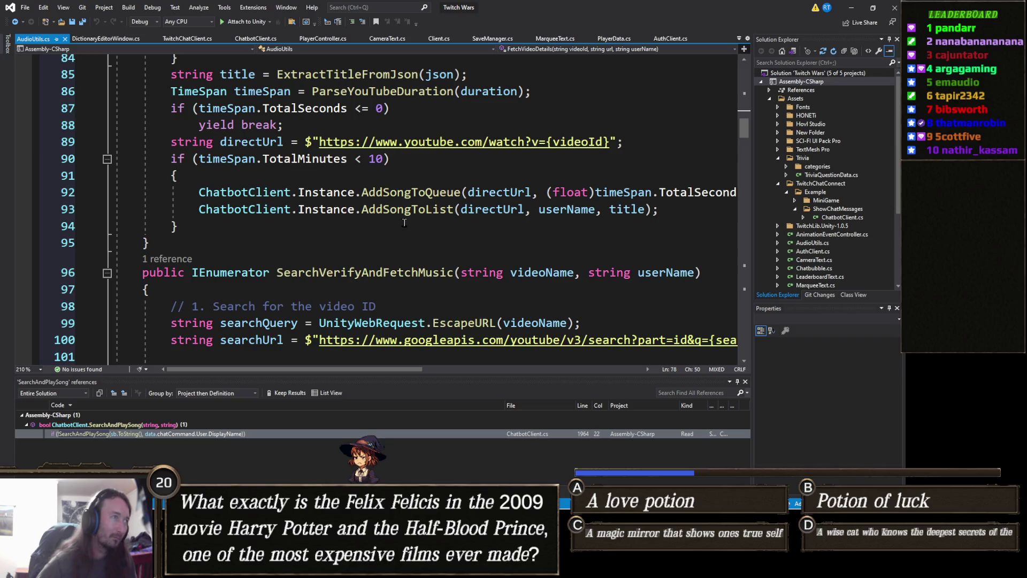
# Step: Open the line 1964 SearchAndPlaySong call in ChatbotClient.cs, then jump to its definition at line 2539
pyautogui.moveTo(403, 210)
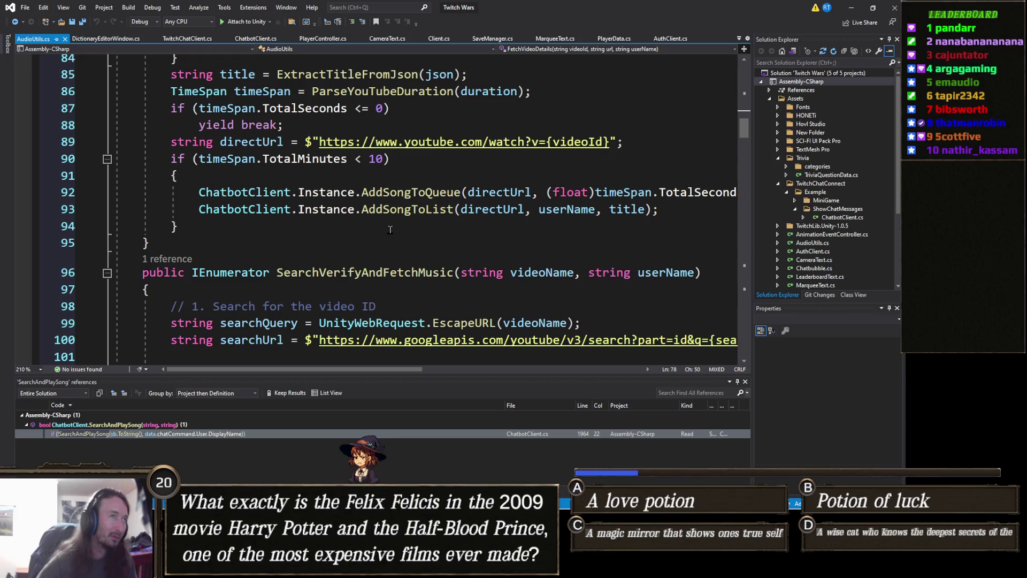
pyautogui.scroll(1, 393, 227)
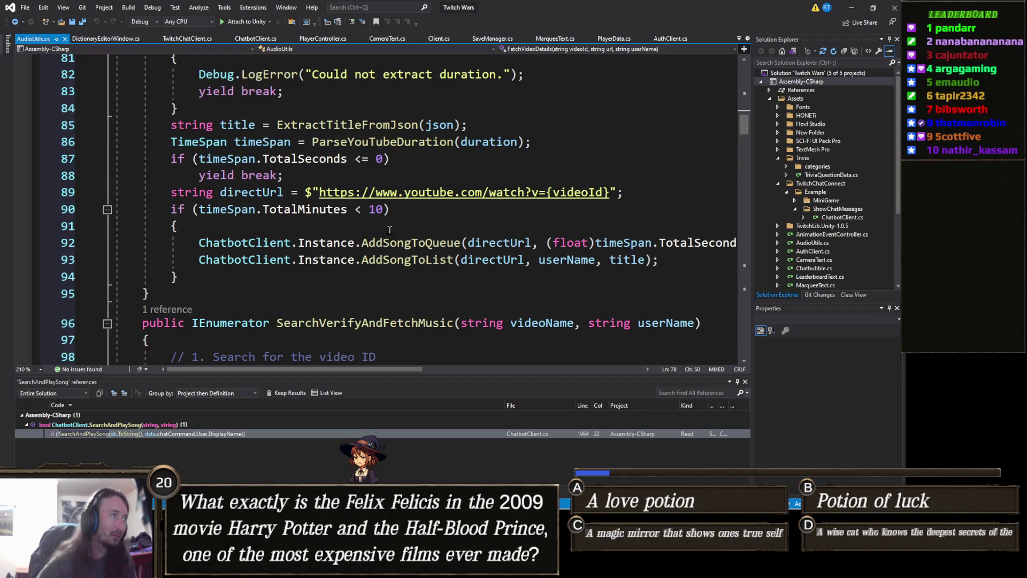
pyautogui.doubleClick(186, 434)
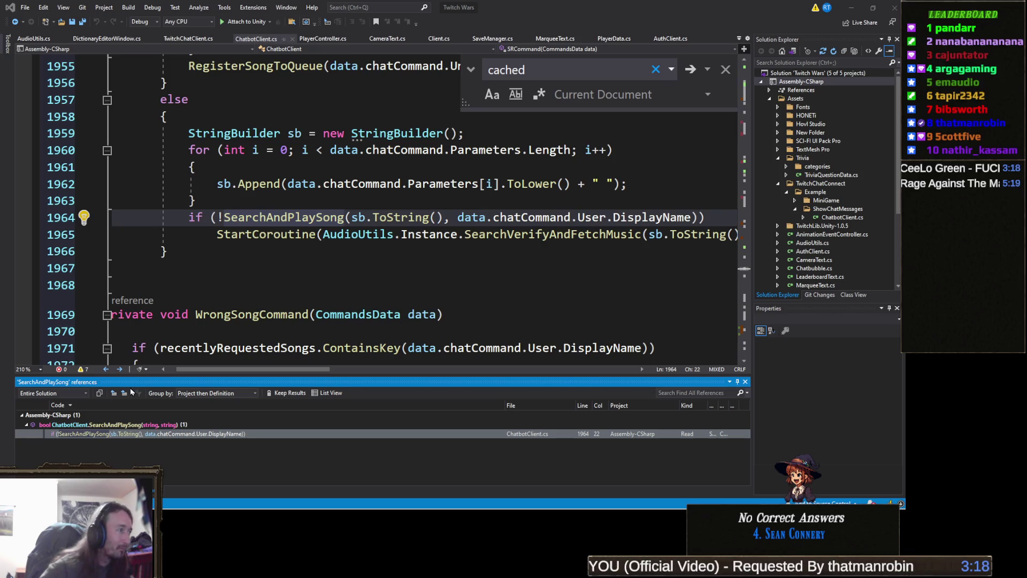
pyautogui.doubleClick(164, 425)
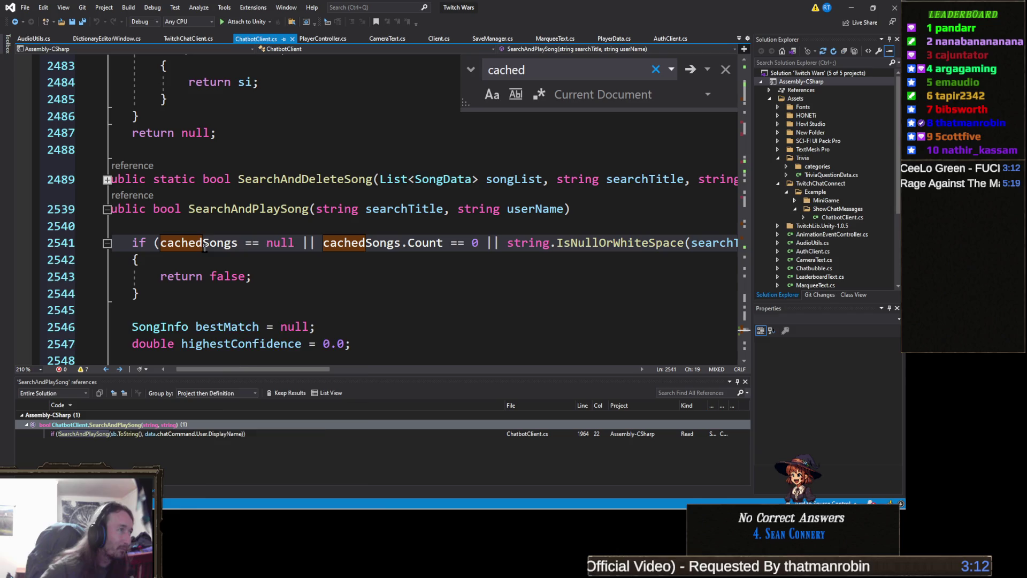
# Step: Step through the 11 cachedSongs references, from the line 2541 check to AddSongInfo's loop
pyautogui.rightClick(205, 248)
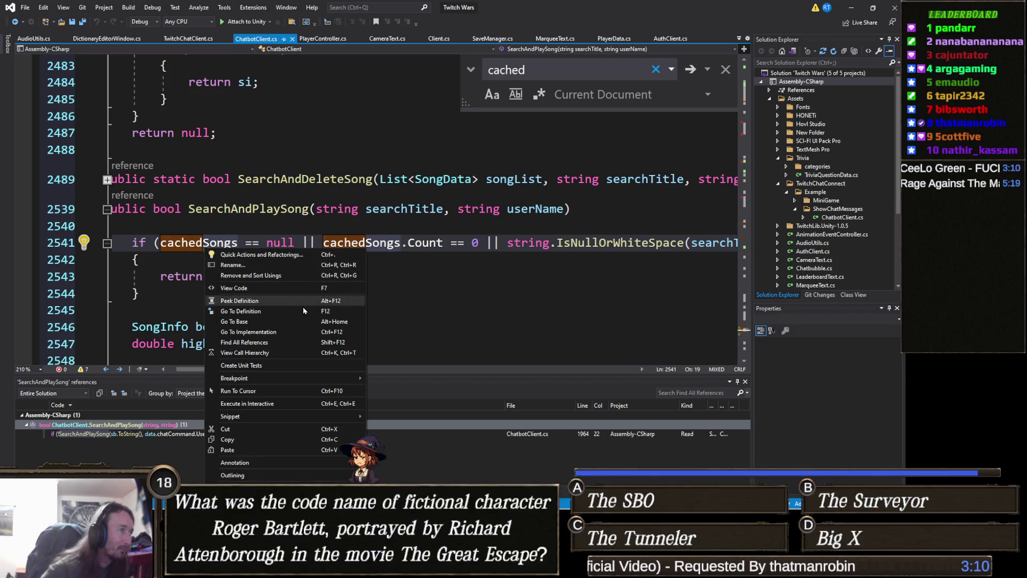
pyautogui.click(270, 343)
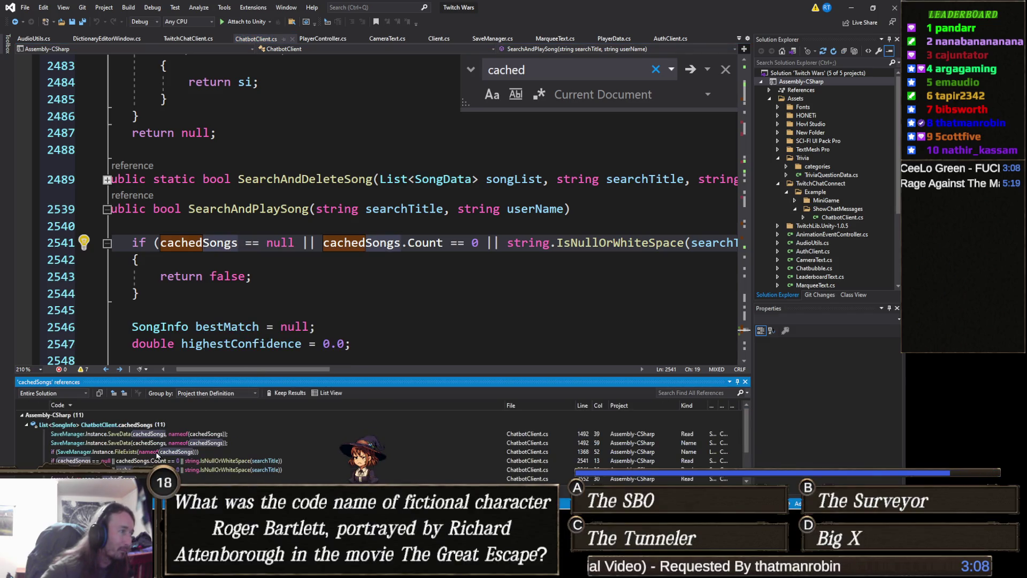
pyautogui.click(224, 451)
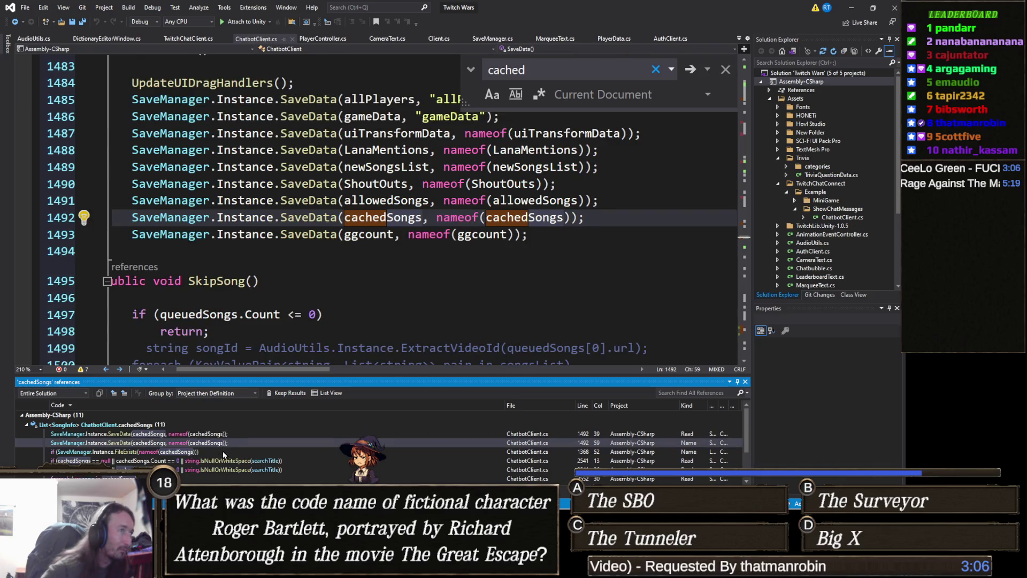
pyautogui.click(223, 460)
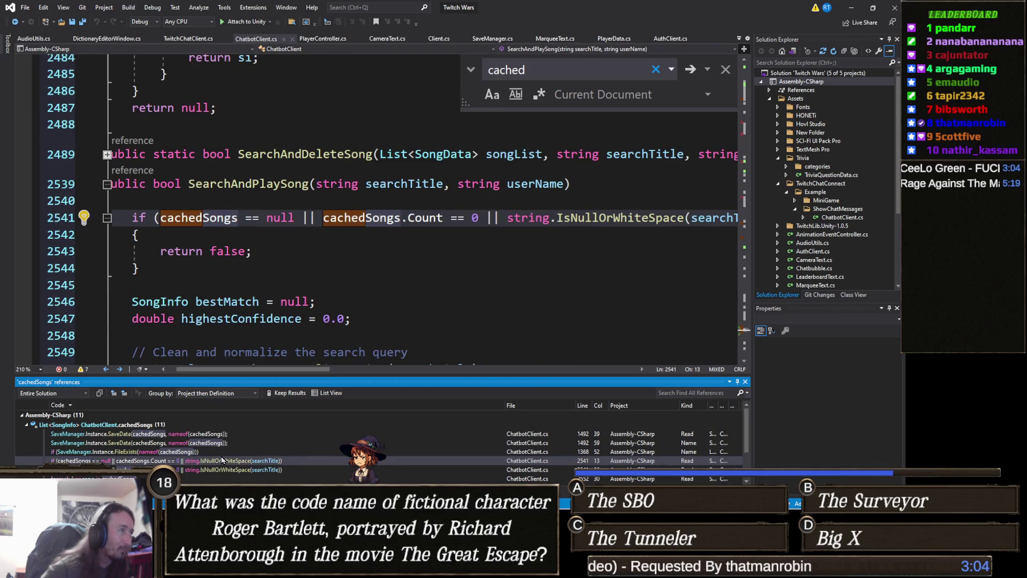
pyautogui.scroll(-1, 243, 451)
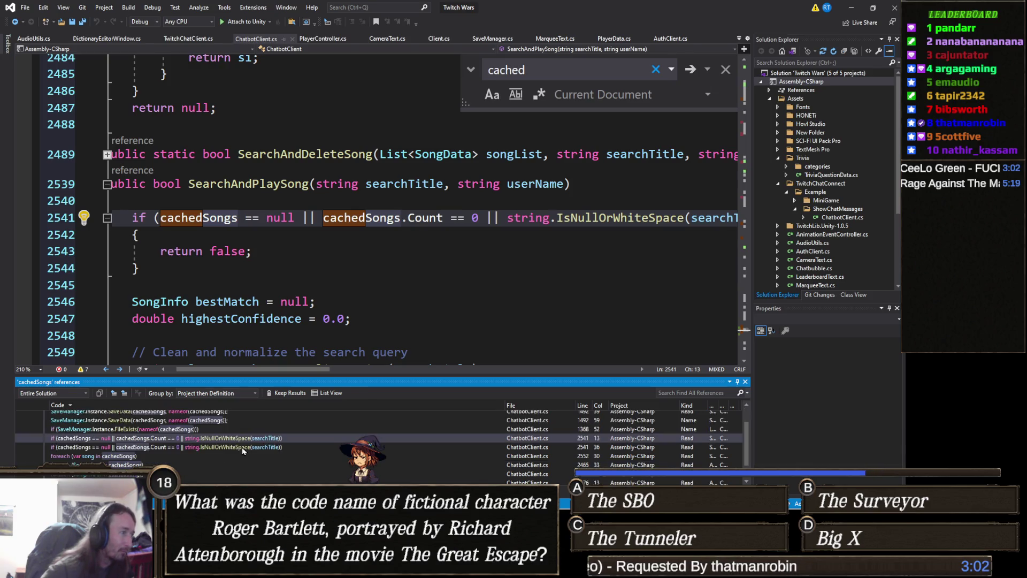
pyautogui.click(211, 455)
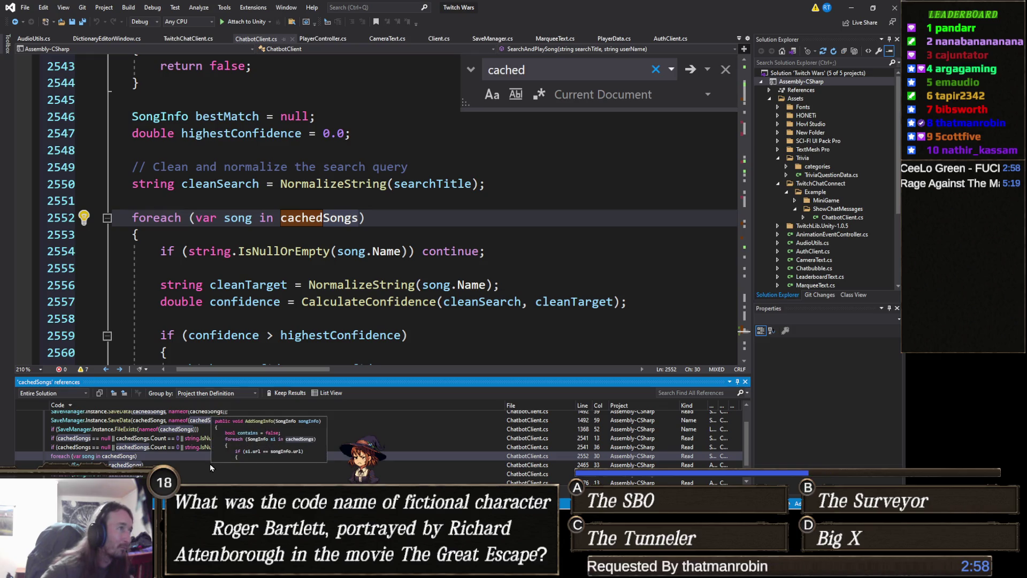
pyautogui.click(202, 464)
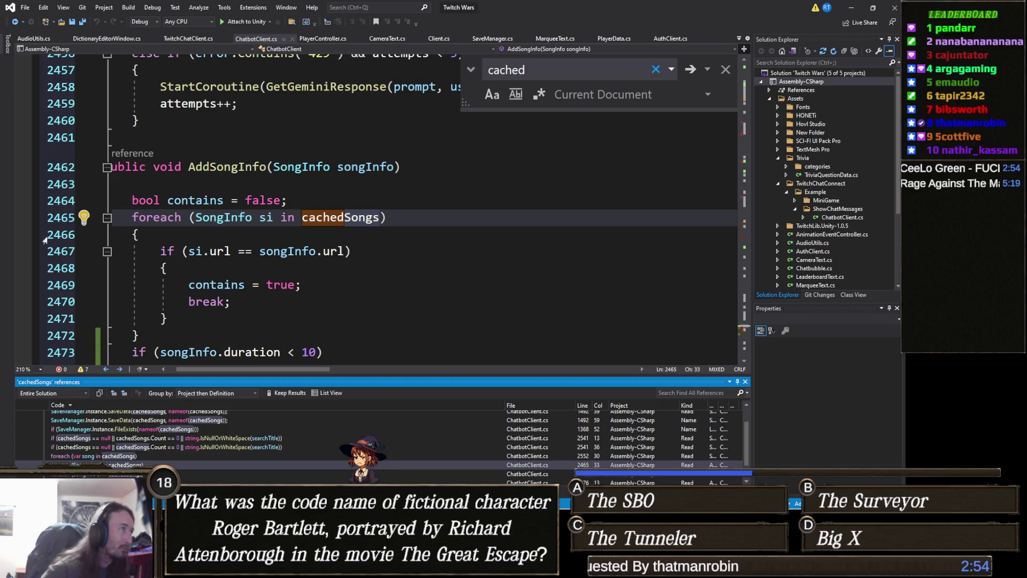
# Step: Open AddSongInfo's only call at line 1254 and select the song duration's time value
pyautogui.rightClick(225, 164)
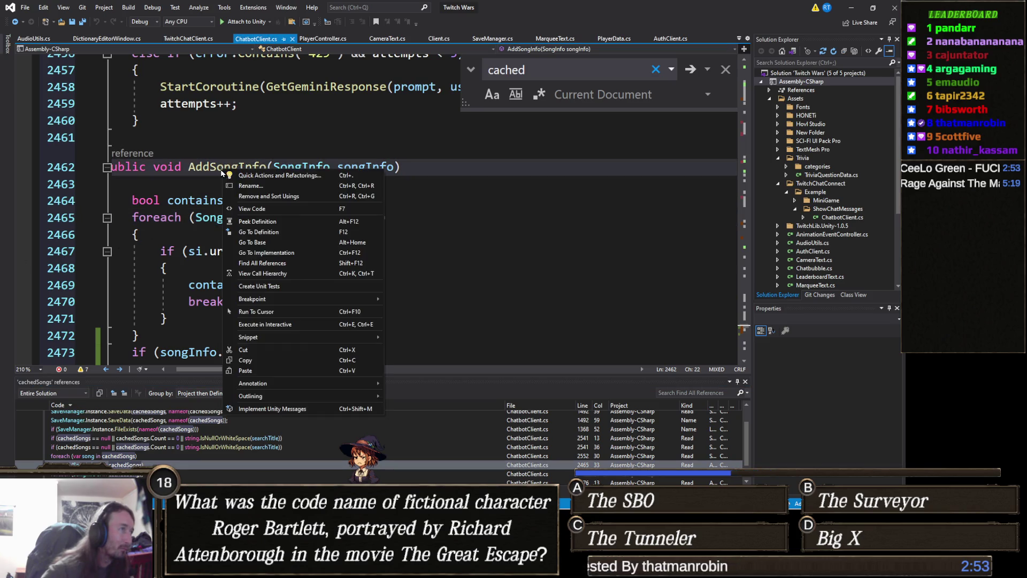
pyautogui.click(288, 263)
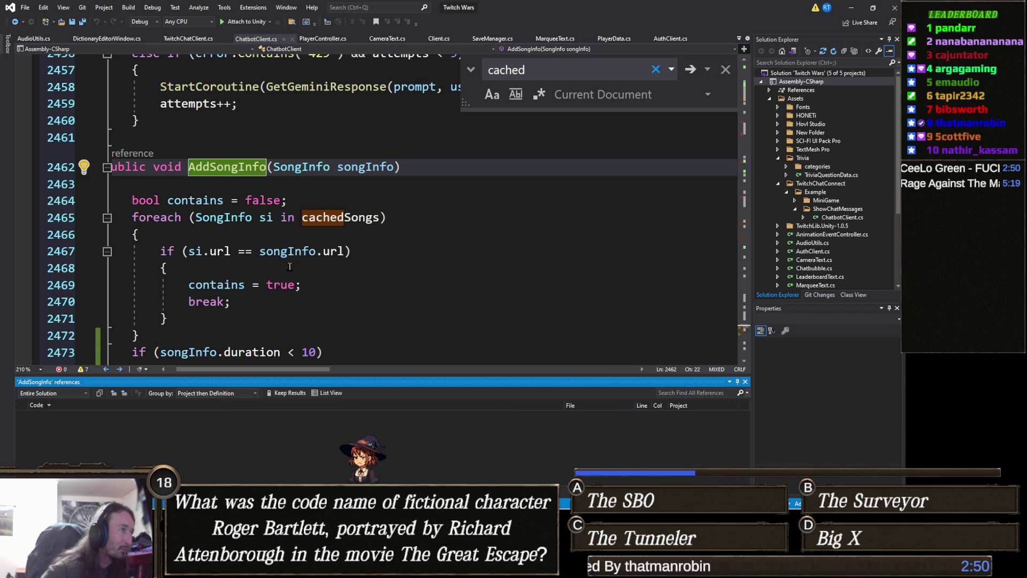
pyautogui.doubleClick(203, 434)
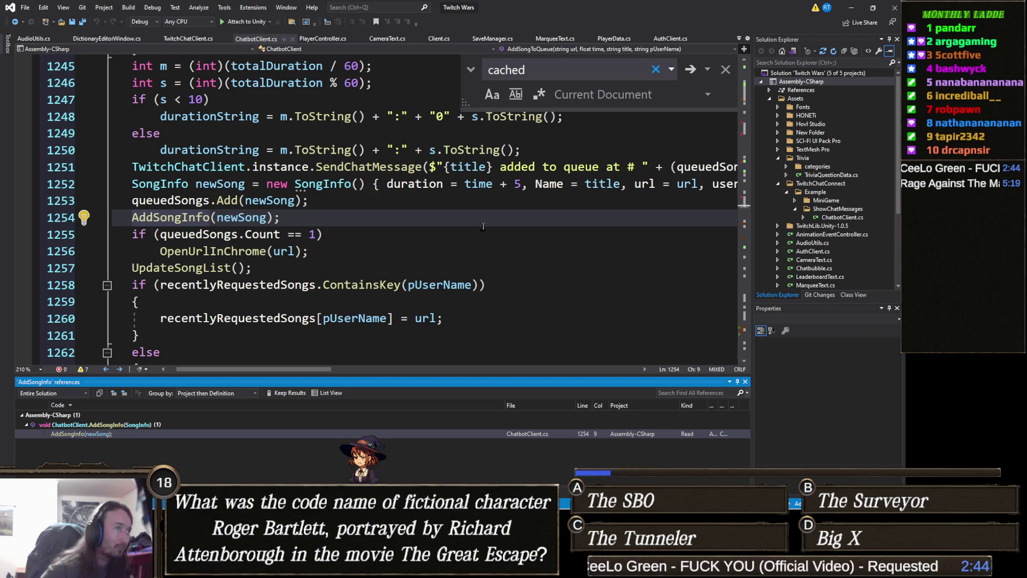
pyautogui.doubleClick(483, 184)
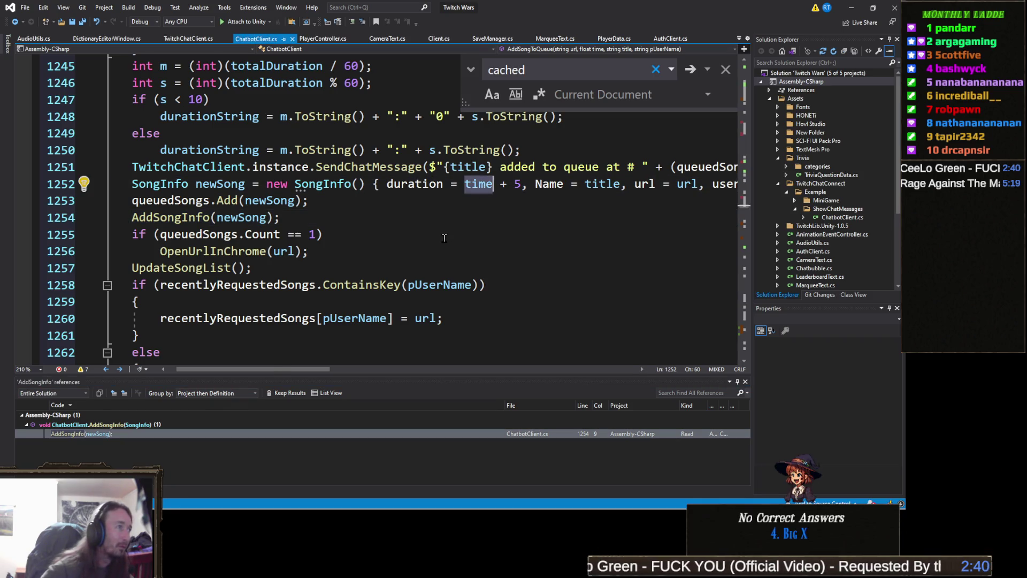